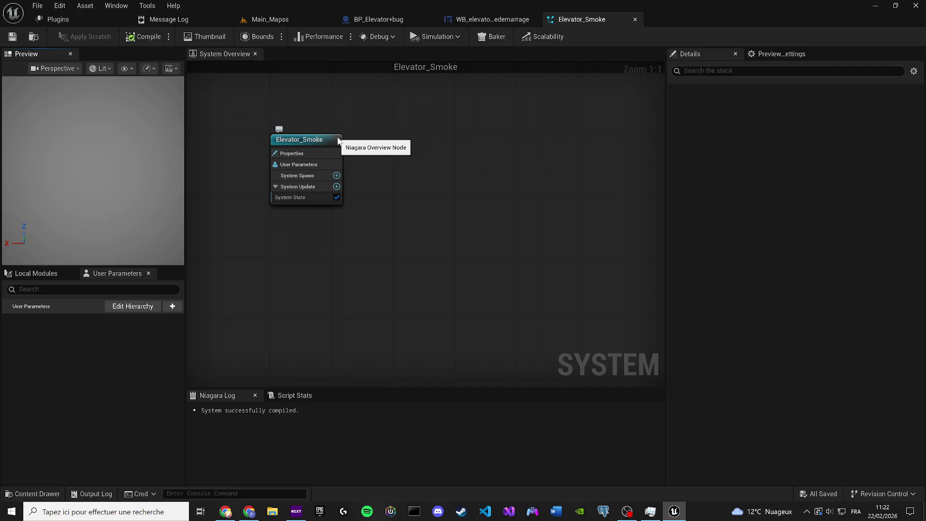
Step: Add a Minimal emitter (Lifetime 5.0) to the Elevator_Smoke System Overview graph
{"action": "right_click", "coordinate": [386, 183]}
{"action": "left_click", "coordinate": [409, 200]}
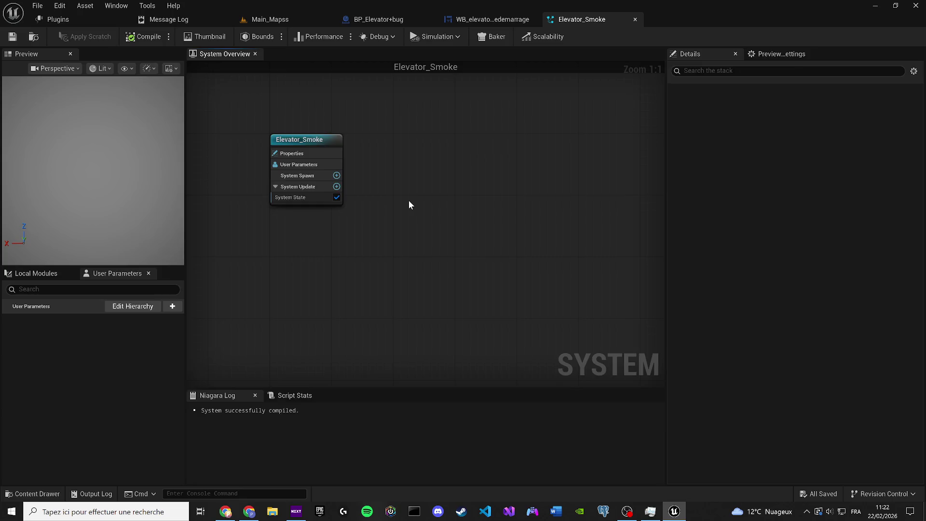
{"action": "left_click", "coordinate": [789, 67]}
{"action": "right_click", "coordinate": [429, 157]}
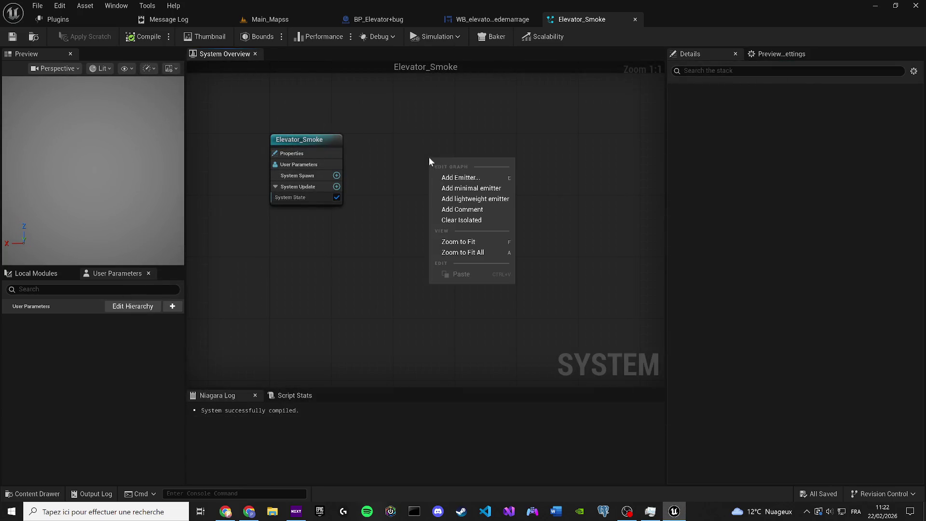
{"action": "left_click", "coordinate": [452, 185]}
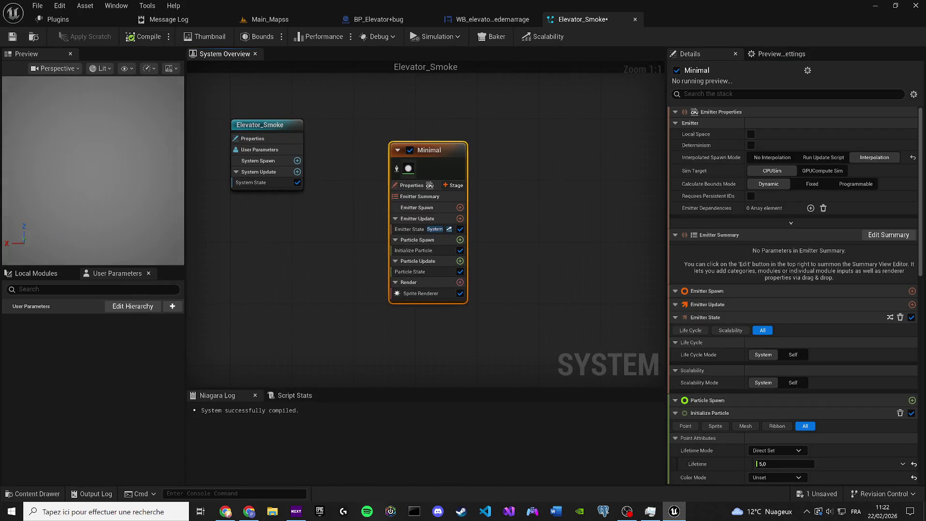
{"action": "key", "text": "alt+Tab"}
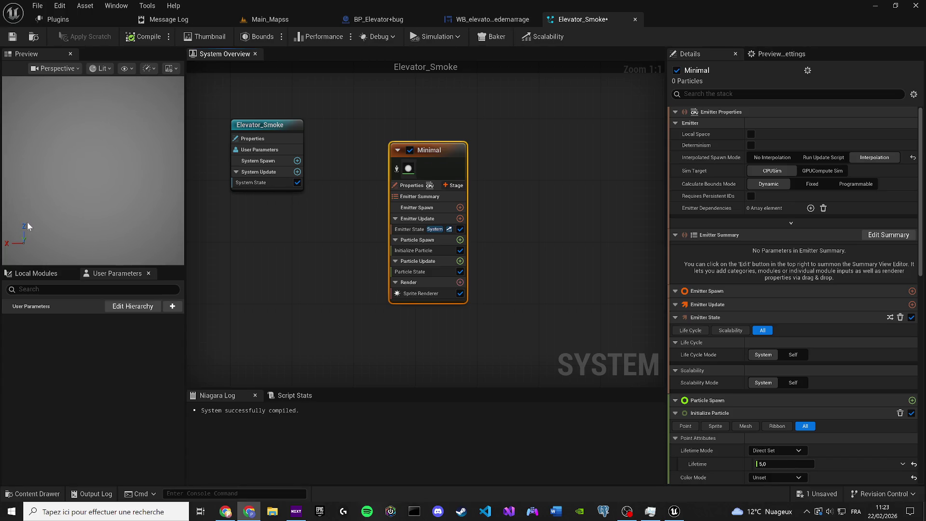
Step: Add Spawn Particles in Grid to Emitter Spawn, fix its Grid Location dependency, then go to Main_Mapss
{"action": "left_click", "coordinate": [459, 207]}
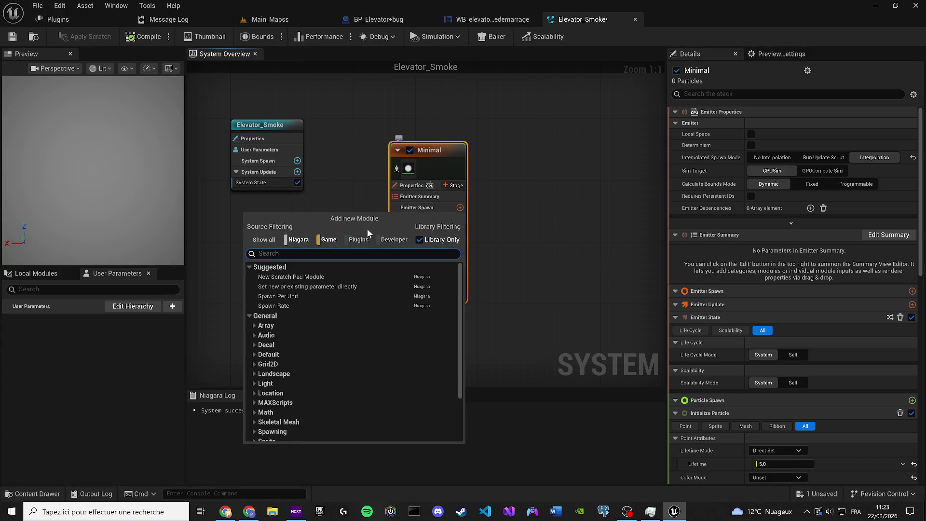
{"action": "type", "text": "grid"}
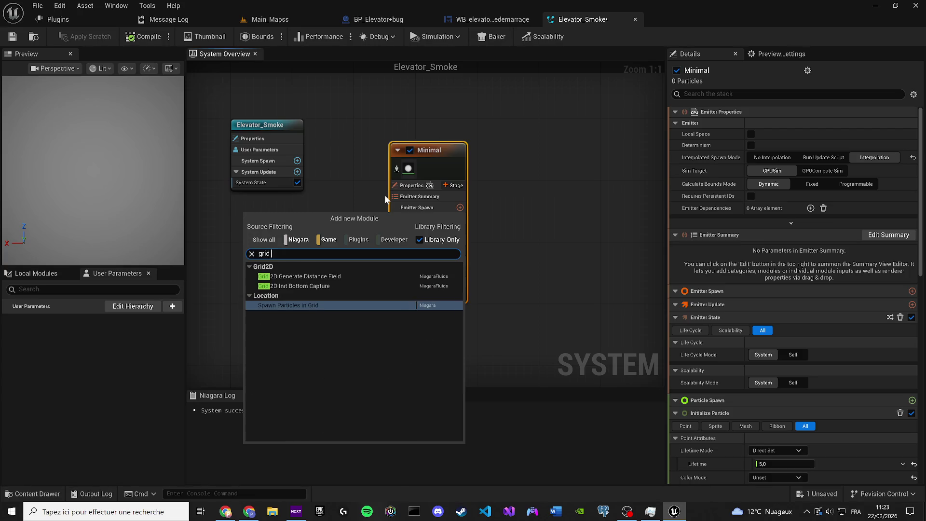
{"action": "type", "text": " 3d"}
{"action": "left_click", "coordinate": [326, 303]}
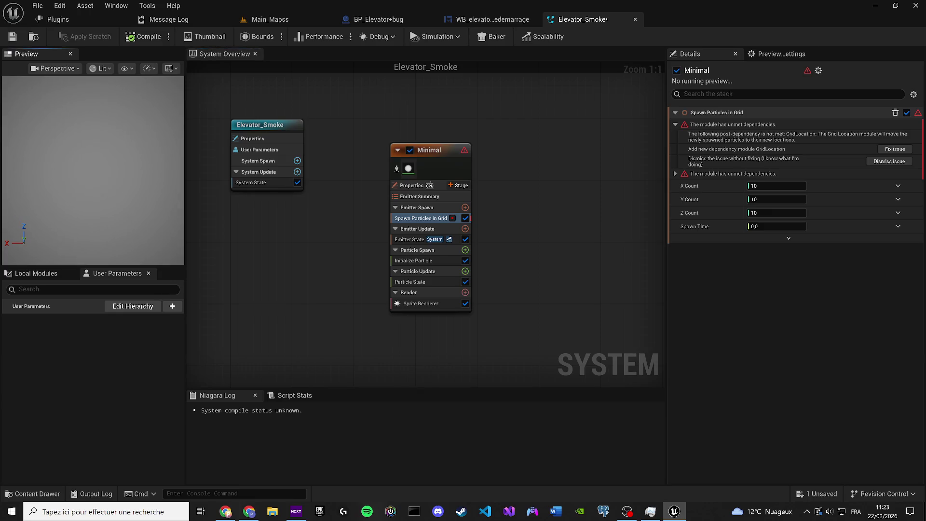
{"action": "left_click", "coordinate": [897, 149]}
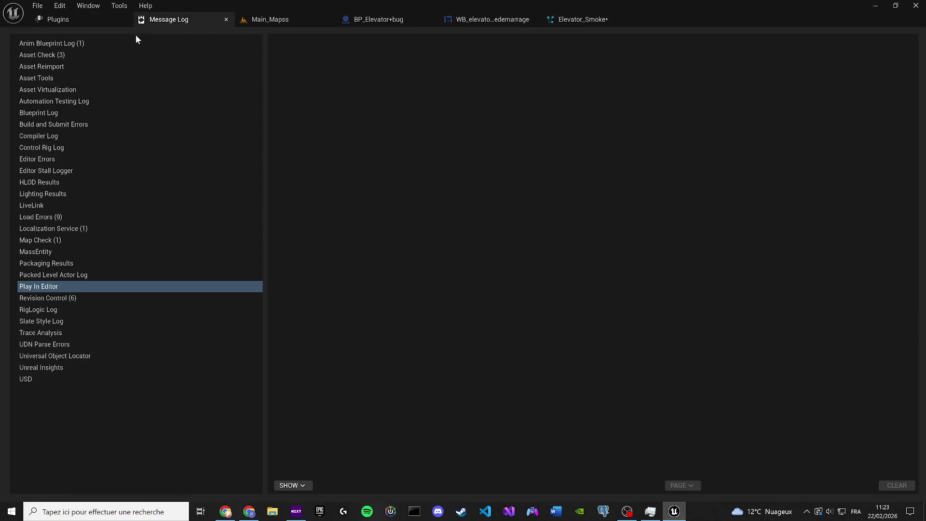
{"action": "left_click", "coordinate": [285, 19]}
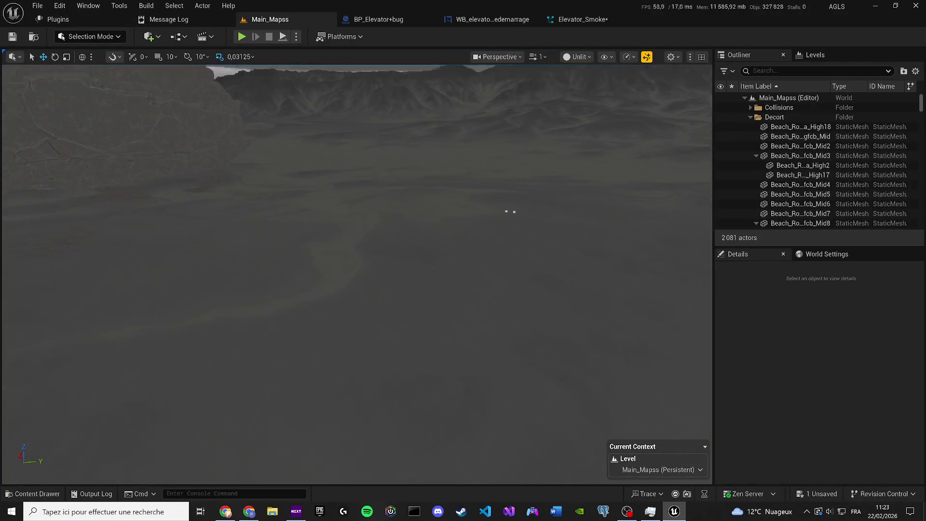
Step: Place Elevator_Smoke into Main_Mapss, view it in Lit mode focused, then return to its editor
{"action": "key", "text": "ctrl+space"}
{"action": "mouse_move", "coordinate": [234, 333]}
{"action": "left_mouse_down"}
{"action": "mouse_move", "coordinate": [241, 350]}
{"action": "mouse_move", "coordinate": [320, 244]}
{"action": "left_mouse_up"}
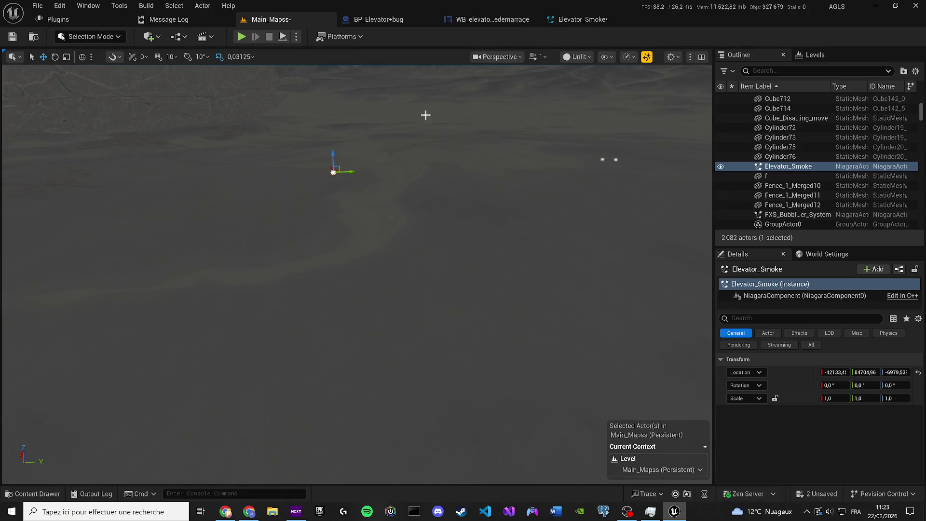
{"action": "left_click", "coordinate": [576, 57]}
{"action": "left_click", "coordinate": [579, 94]}
{"action": "key", "text": "f"}
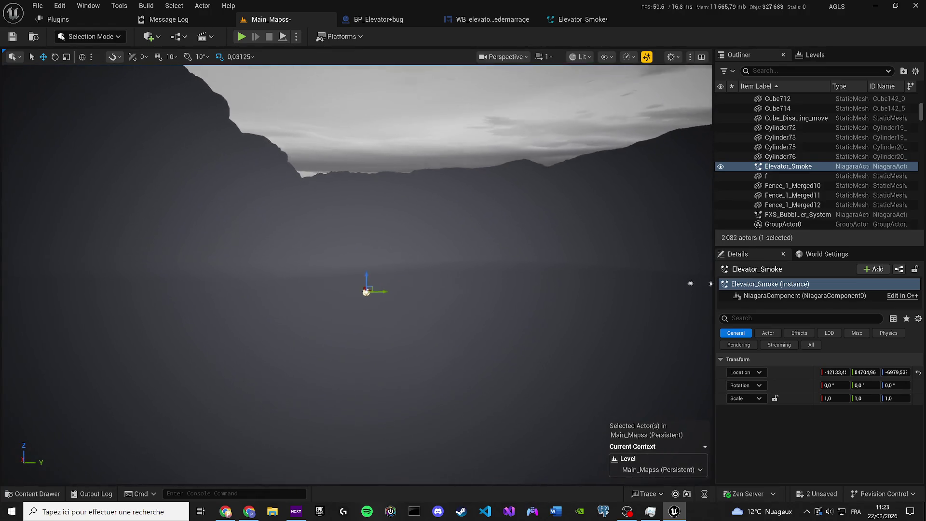
{"action": "scroll", "coordinate": [367, 289], "scroll_direction": "up", "scroll_amount": 1}
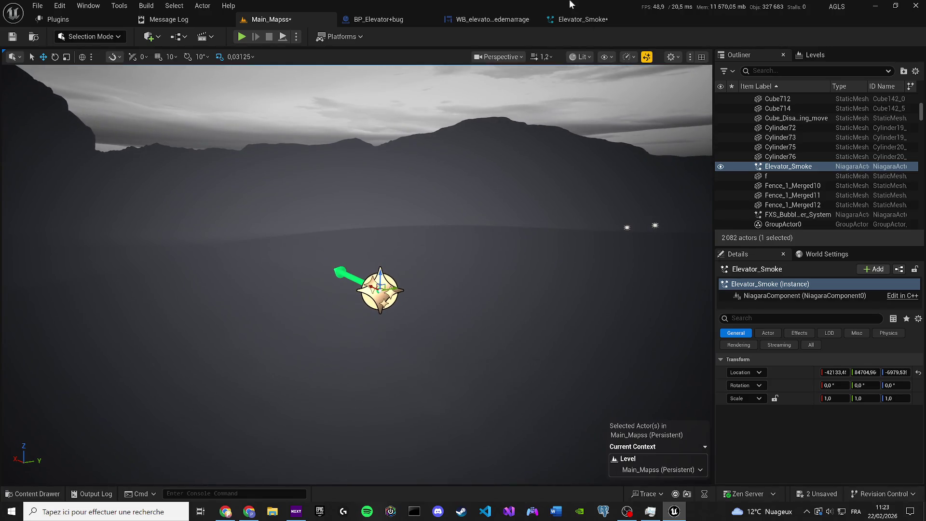
{"action": "left_click", "coordinate": [572, 20]}
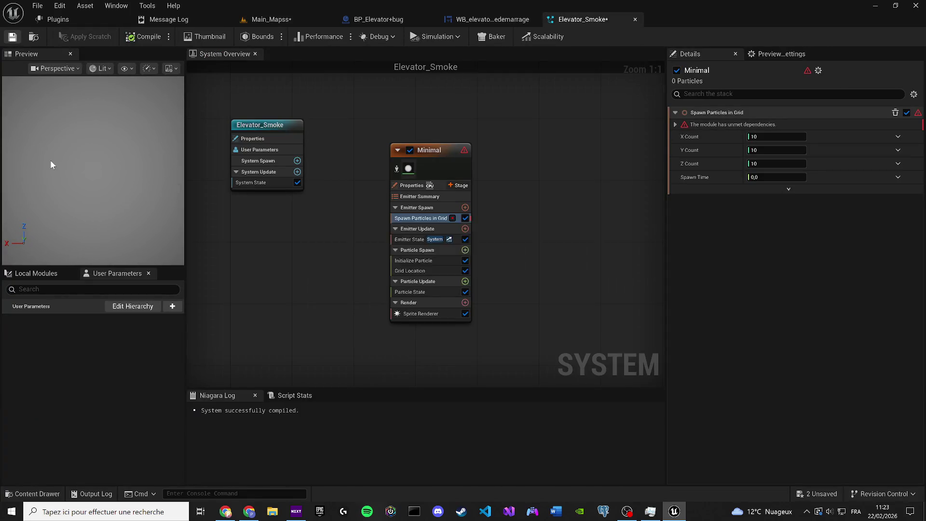
Step: Save Elevator_Smoke, orbit the preview, and list modules available for Emitter Spawn
{"action": "key", "text": "ctrl+s"}
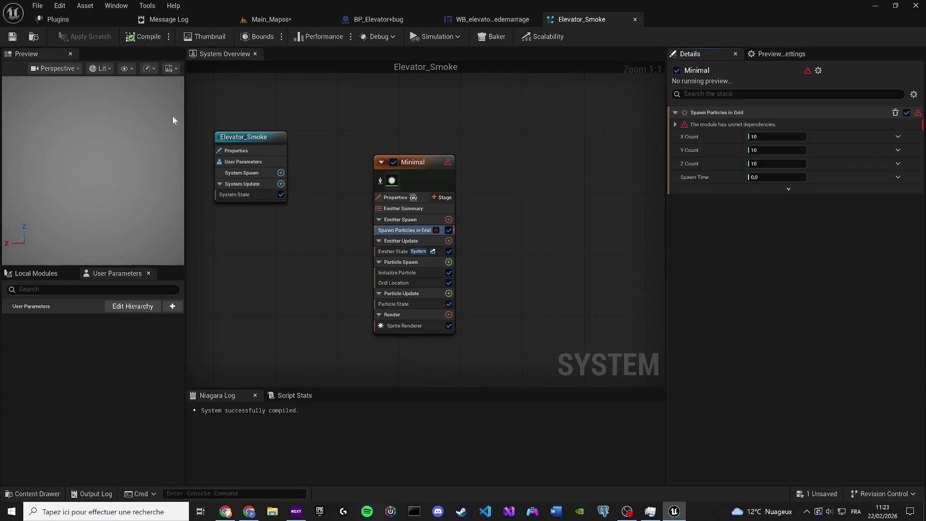
{"action": "left_click", "coordinate": [91, 108]}
{"action": "left_click_drag", "start_coordinate": [128, 162], "coordinate": [149, 164]}
{"action": "left_click", "coordinate": [434, 230]}
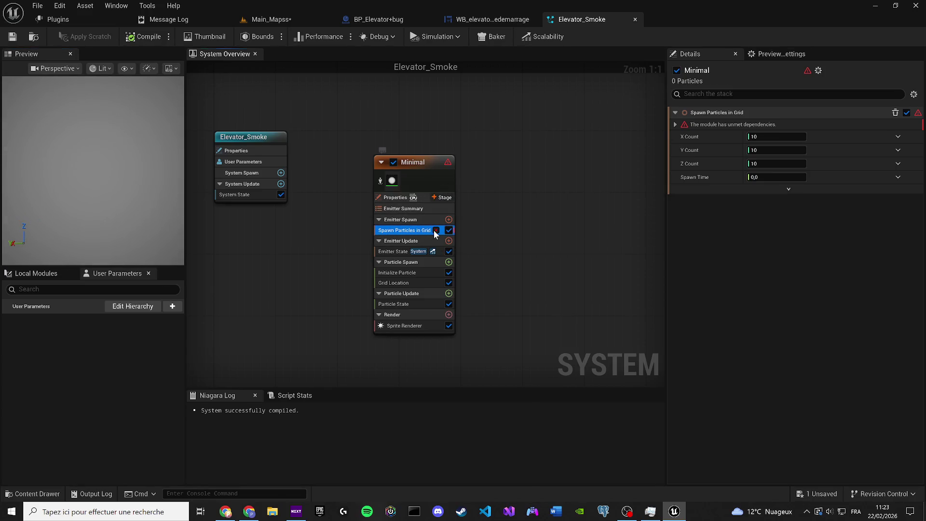
{"action": "left_click", "coordinate": [448, 219]}
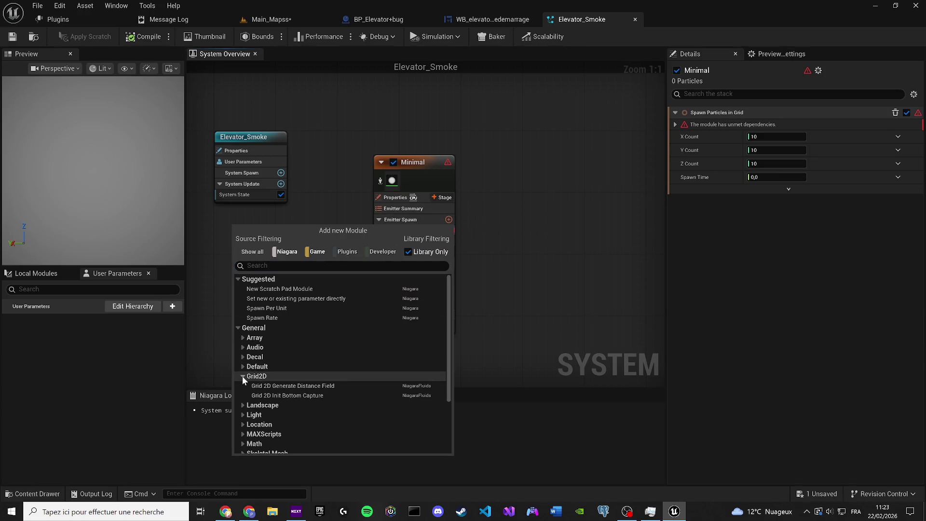
{"action": "scroll", "coordinate": [259, 369], "scroll_direction": "down", "scroll_amount": 3}
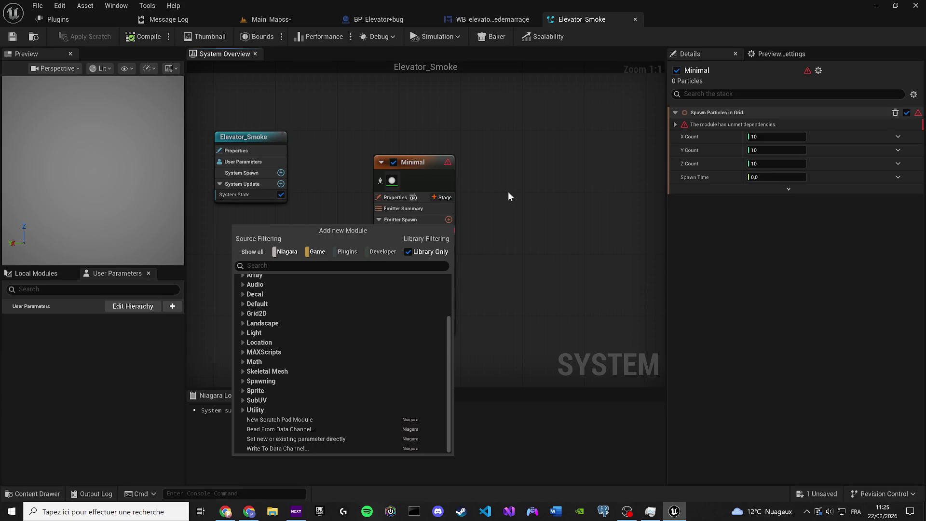
Step: Delete the existing grid-spawning Minimal emitter from the system graph
{"action": "left_click", "coordinate": [427, 154]}
{"action": "left_click", "coordinate": [409, 197]}
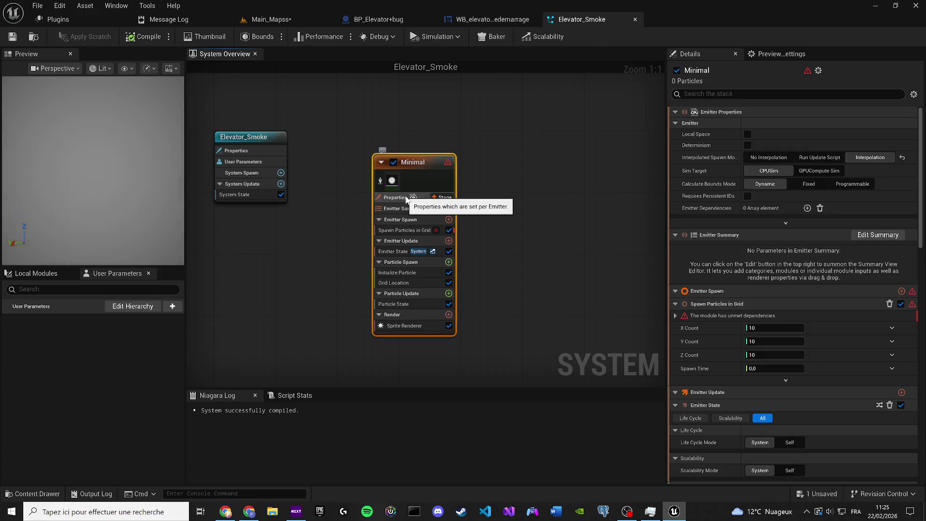
{"action": "key", "text": "Delete"}
Step: Browse all emitters and add a new empty Minimal Niagara Emitter to the system
{"action": "right_click", "coordinate": [409, 193]}
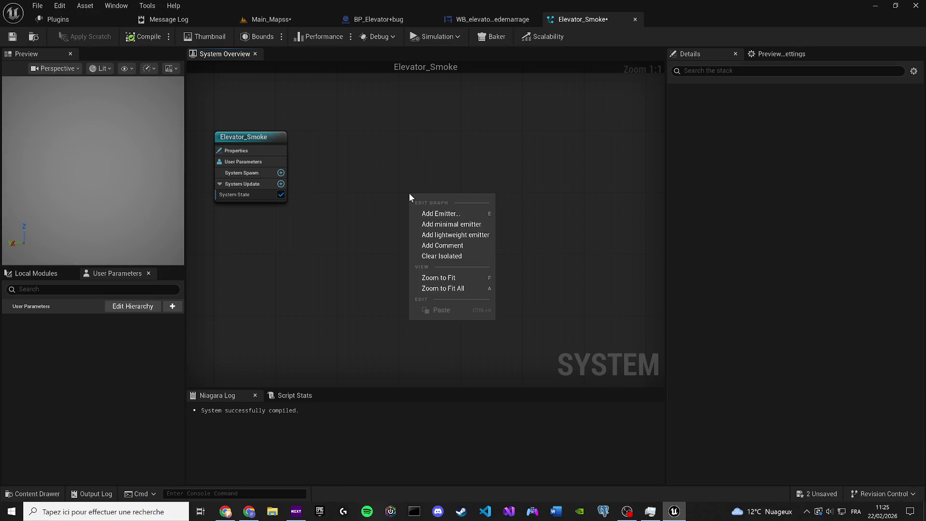
{"action": "left_click", "coordinate": [477, 212]}
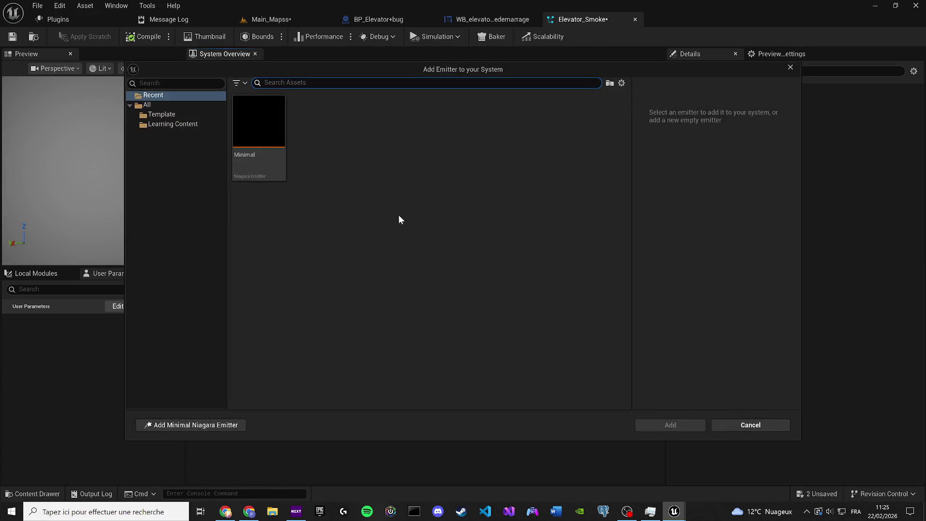
{"action": "left_click", "coordinate": [175, 115]}
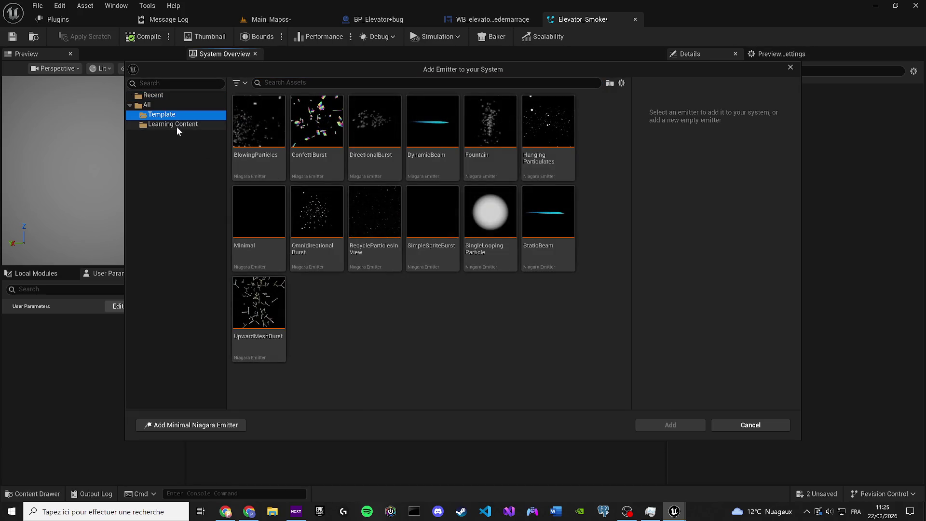
{"action": "left_click", "coordinate": [176, 125]}
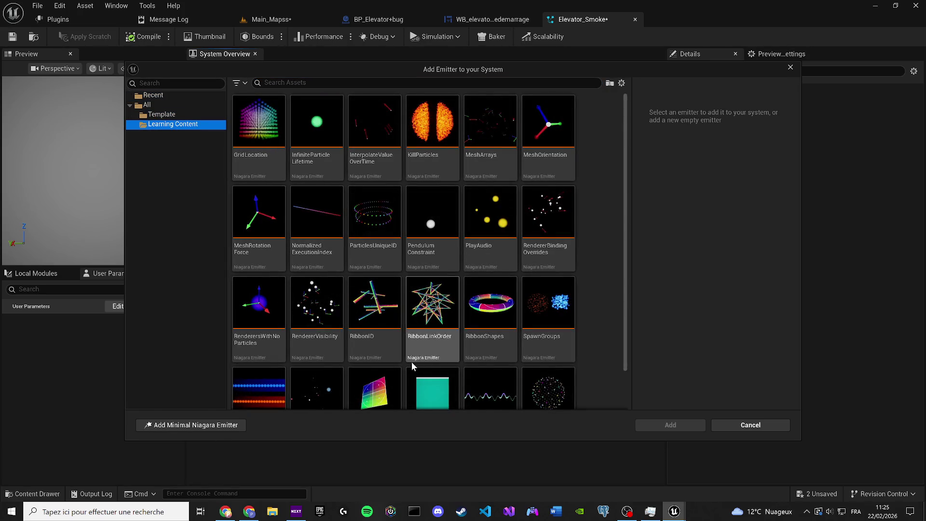
{"action": "scroll", "coordinate": [390, 294], "scroll_direction": "down", "scroll_amount": 1}
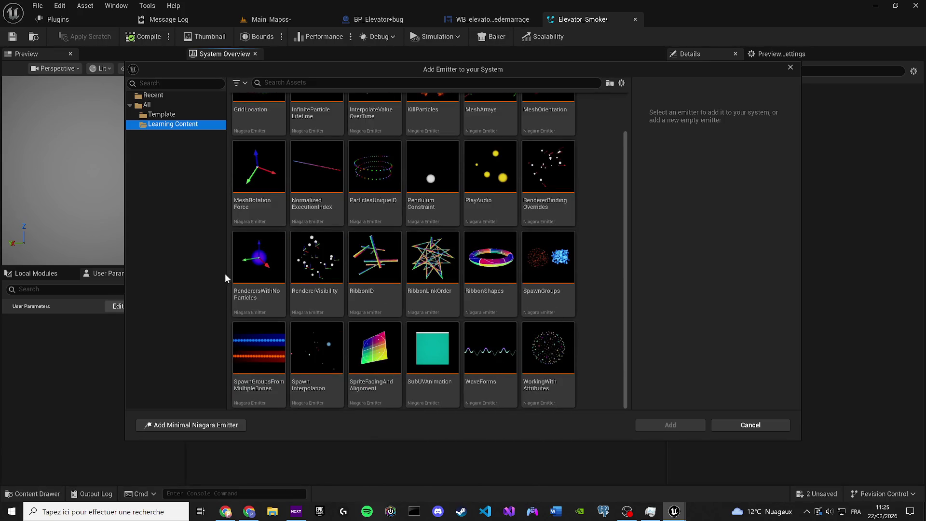
{"action": "left_click", "coordinate": [159, 115]}
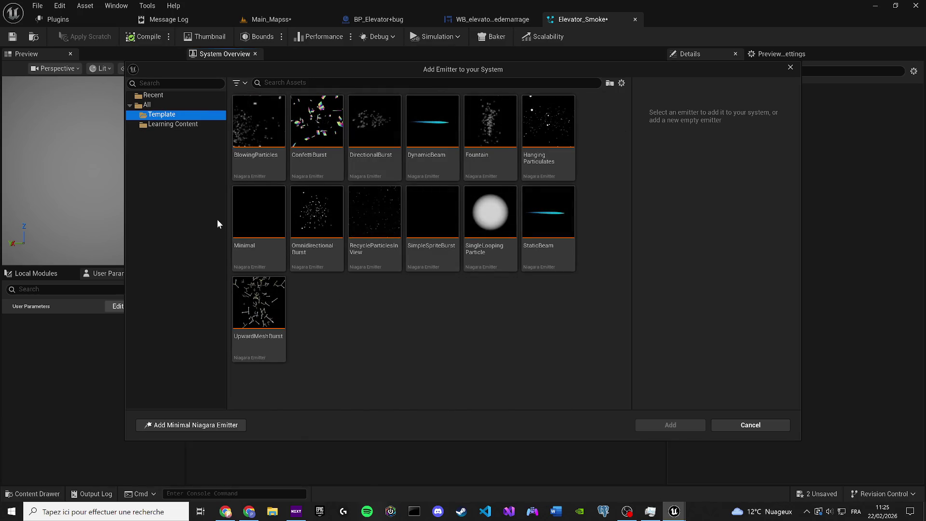
{"action": "left_click", "coordinate": [179, 106]}
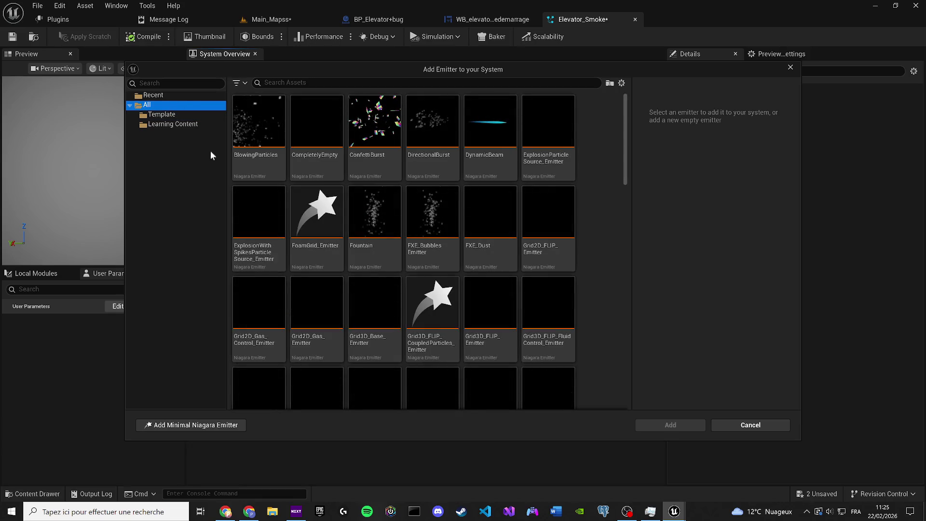
{"action": "scroll", "coordinate": [245, 301], "scroll_direction": "down", "scroll_amount": 1}
{"action": "scroll", "coordinate": [391, 326], "scroll_direction": "down", "scroll_amount": 4}
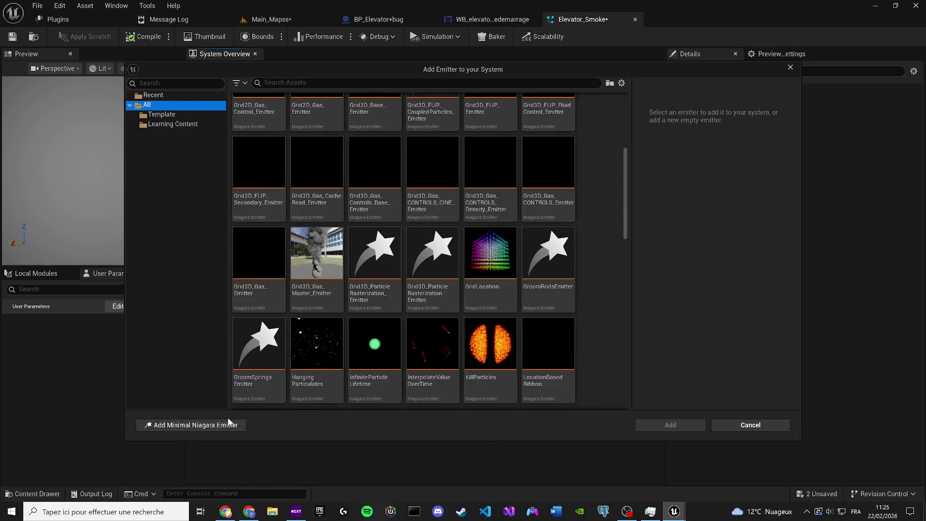
{"action": "left_click", "coordinate": [223, 425]}
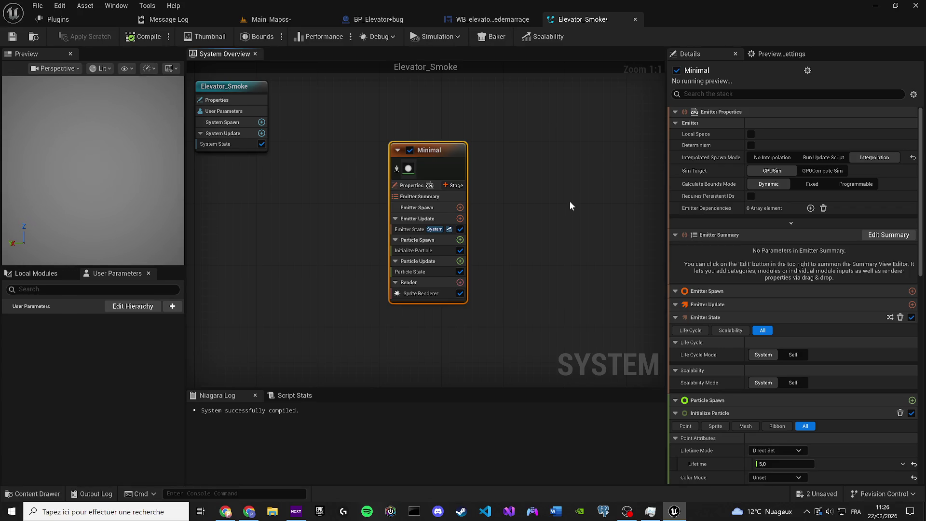
Step: Add a Spawn Rate module to Emitter Update with SpawnRate 100, and save
{"action": "left_click_drag", "start_coordinate": [569, 201], "coordinate": [574, 244]}
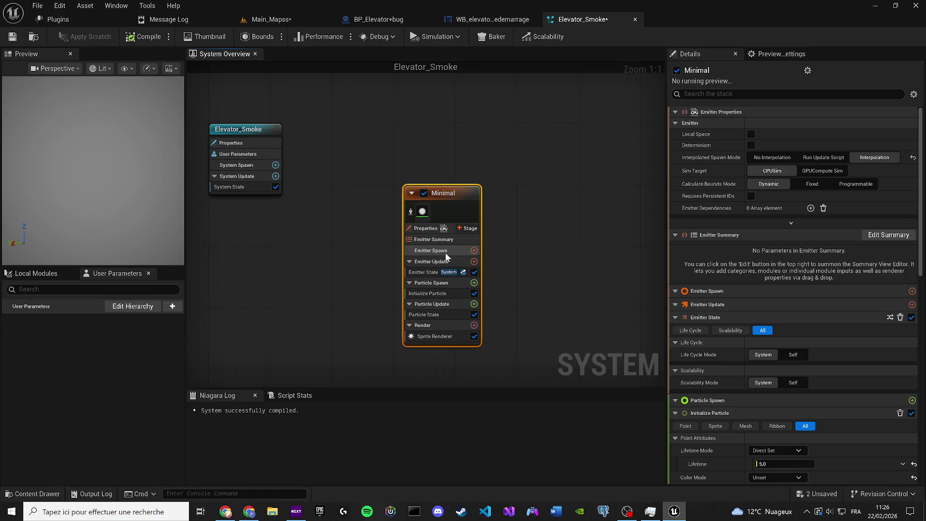
{"action": "left_click", "coordinate": [474, 262]}
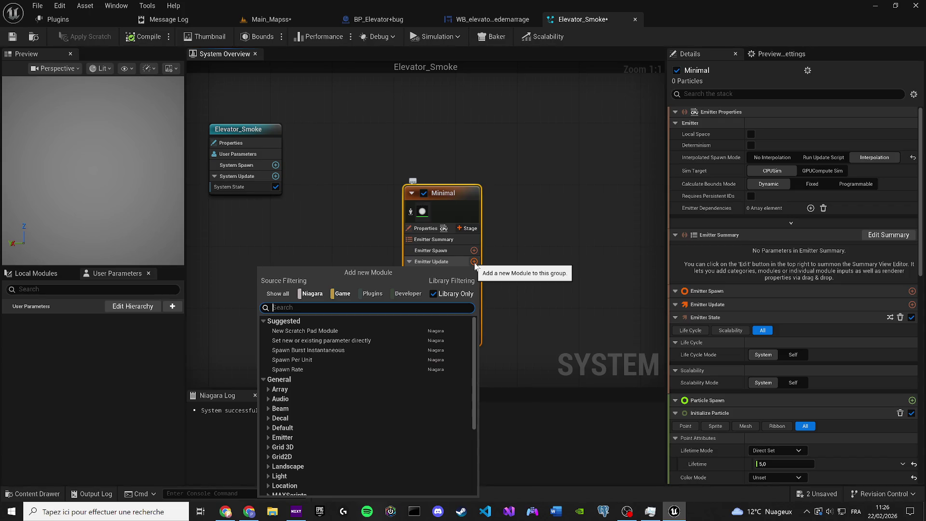
{"action": "type", "text": "spa"}
{"action": "key", "text": "Return"}
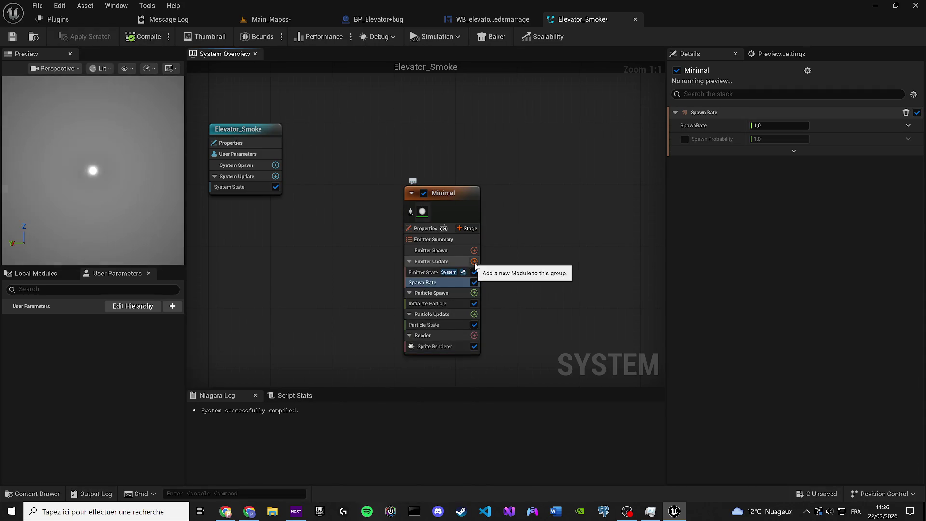
{"action": "left_click", "coordinate": [780, 126]}
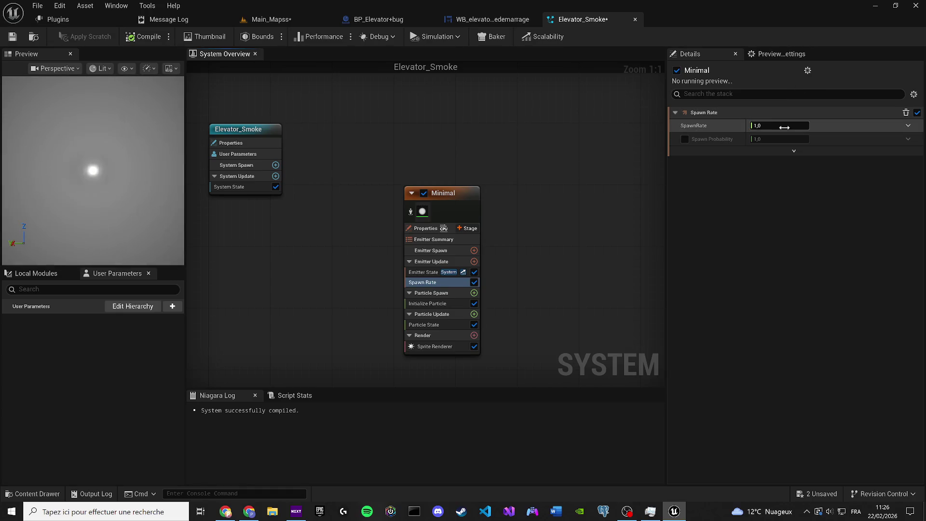
{"action": "type", "text": "100"}
{"action": "key", "text": "Return"}
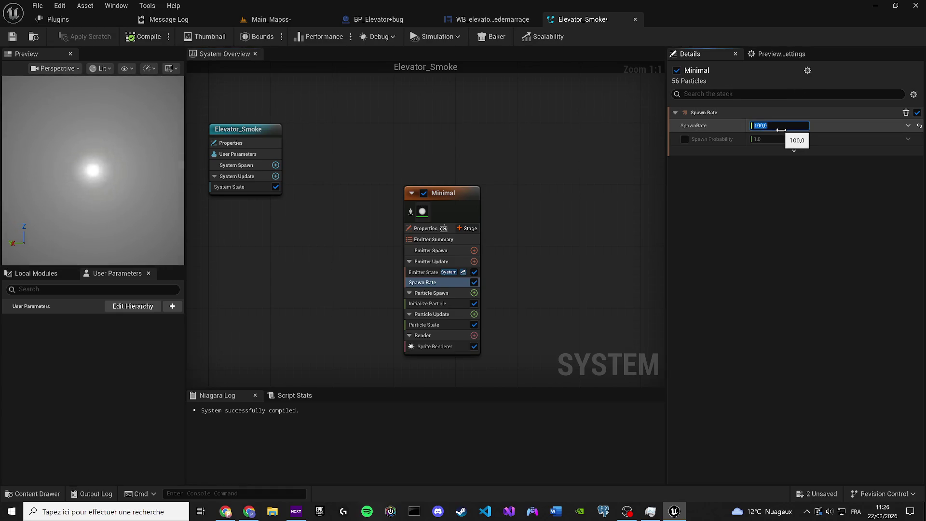
{"action": "left_click", "coordinate": [13, 37]}
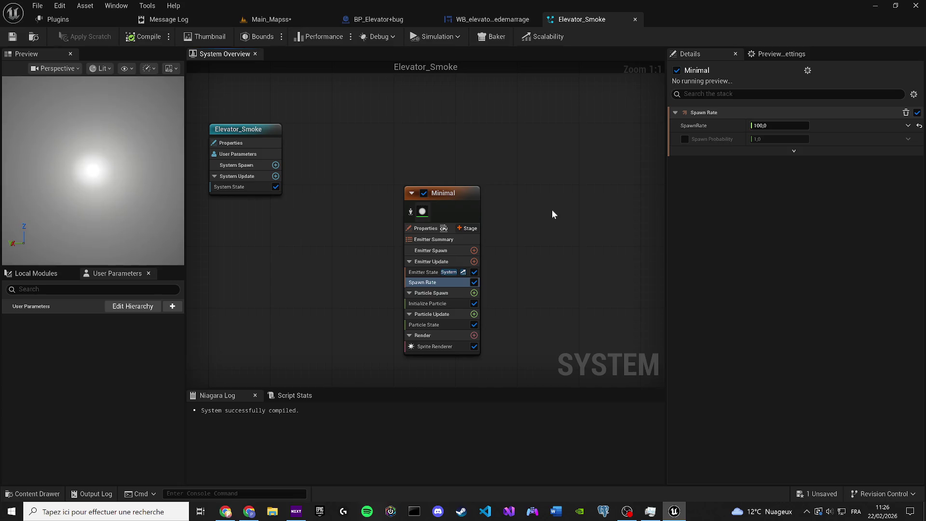
Step: Set Initialize Particle Lifetime to 3, then switch to the Main_Mapss level
{"action": "left_click", "coordinate": [437, 303]}
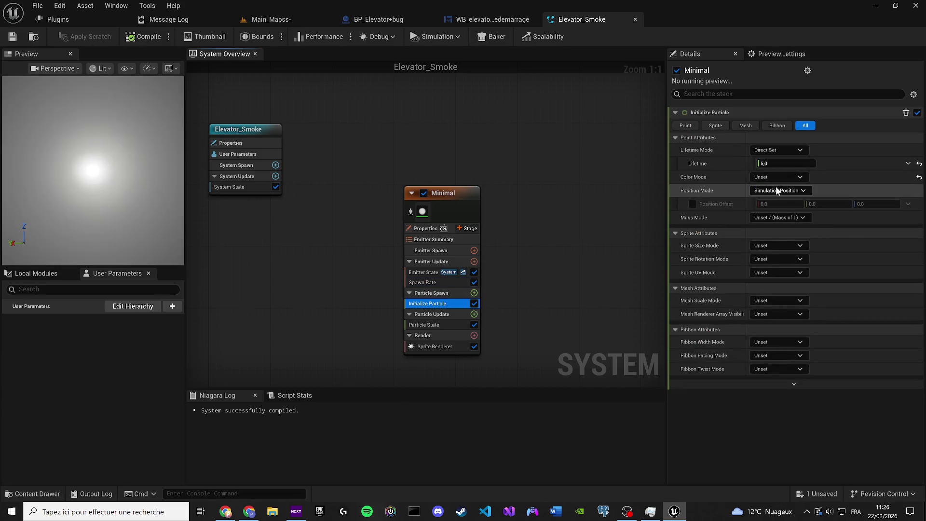
{"action": "left_click", "coordinate": [792, 166]}
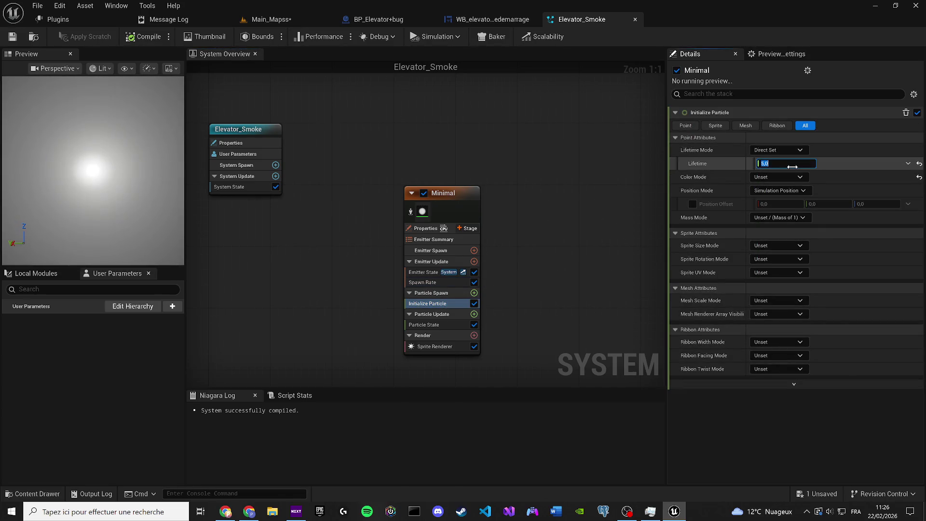
{"action": "type", "text": "3"}
{"action": "key", "text": "Return"}
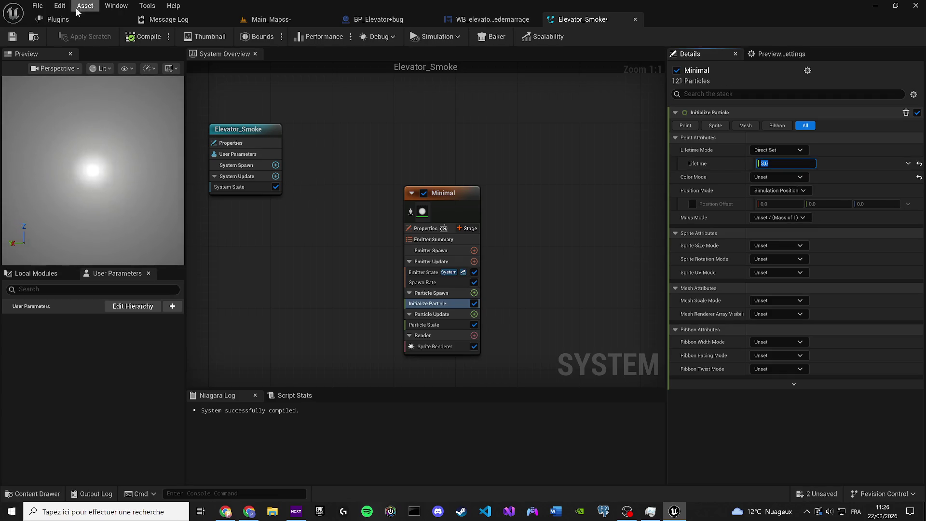
{"action": "left_click", "coordinate": [265, 20]}
Step: Lower the Elevator_Smoke actor to about Z -7534, near the horizon
{"action": "left_click_drag", "start_coordinate": [470, 17], "coordinate": [578, 19]}
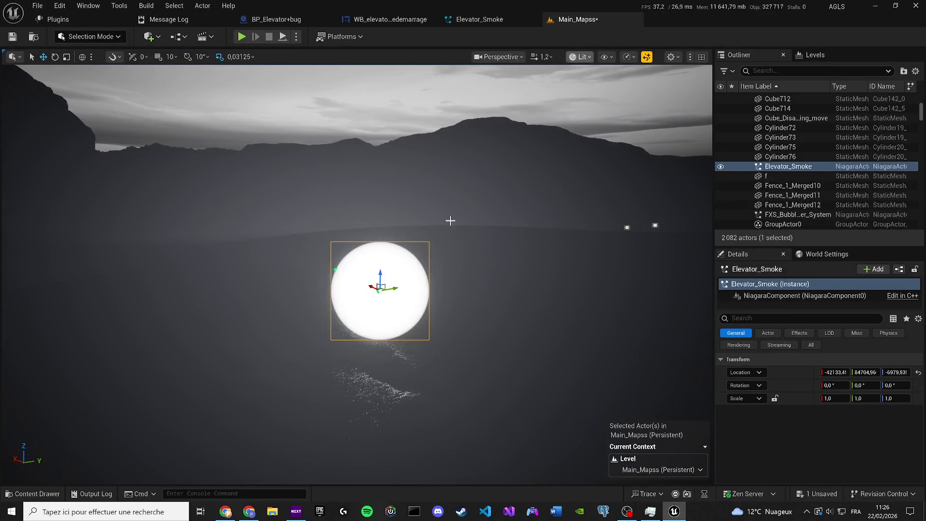
{"action": "left_click", "coordinate": [434, 248]}
{"action": "key", "text": "ctrl+z"}
{"action": "left_click_drag", "start_coordinate": [434, 249], "coordinate": [415, 279]}
{"action": "mouse_move", "coordinate": [415, 164]}
{"action": "left_mouse_down"}
{"action": "mouse_move", "coordinate": [415, 202]}
{"action": "mouse_move", "coordinate": [418, 165]}
{"action": "left_mouse_up"}
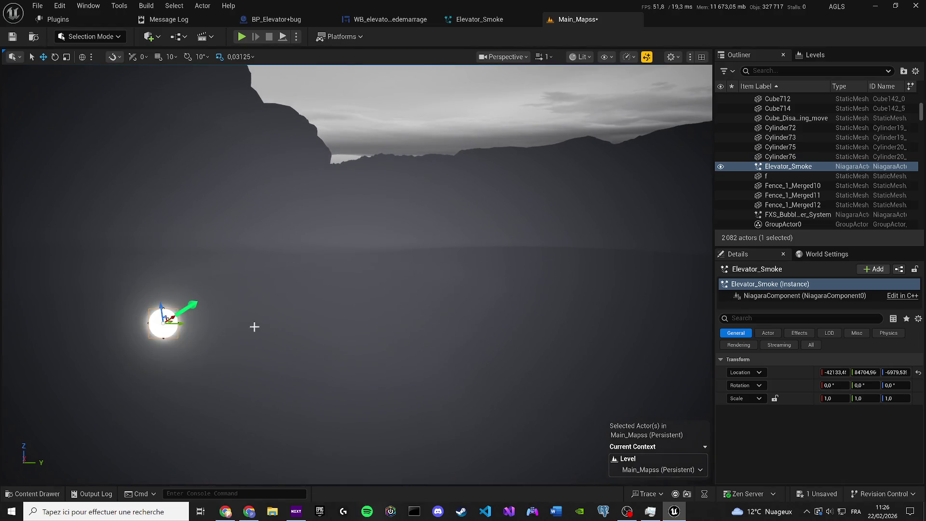
{"action": "left_click_drag", "start_coordinate": [163, 310], "coordinate": [223, 384]}
{"action": "key", "text": "f"}
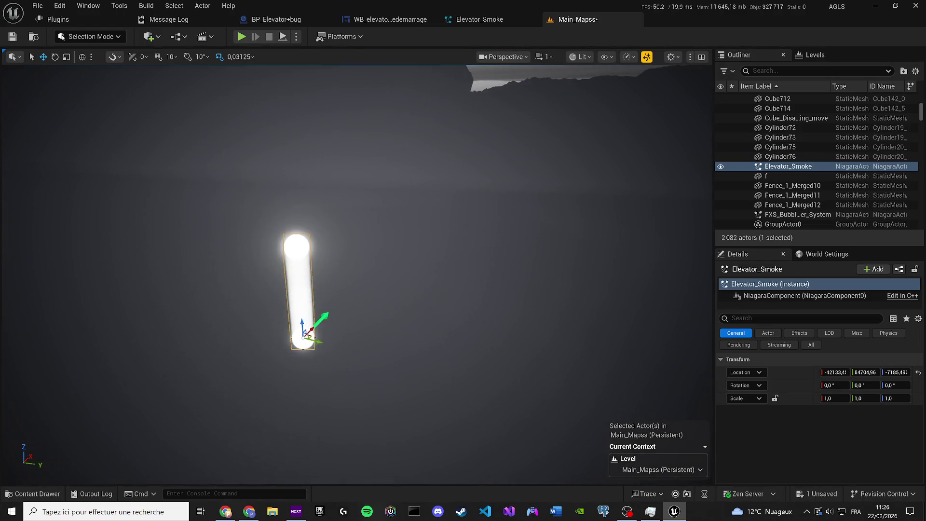
{"action": "mouse_move", "coordinate": [415, 202]}
{"action": "left_mouse_down"}
{"action": "mouse_move", "coordinate": [386, 222]}
{"action": "mouse_move", "coordinate": [405, 212]}
{"action": "left_mouse_up"}
{"action": "mouse_move", "coordinate": [357, 256]}
{"action": "left_mouse_down"}
{"action": "mouse_move", "coordinate": [349, 252]}
{"action": "mouse_move", "coordinate": [361, 243]}
{"action": "mouse_move", "coordinate": [366, 328]}
{"action": "left_mouse_up"}
{"action": "left_click_drag", "start_coordinate": [364, 400], "coordinate": [364, 419]}
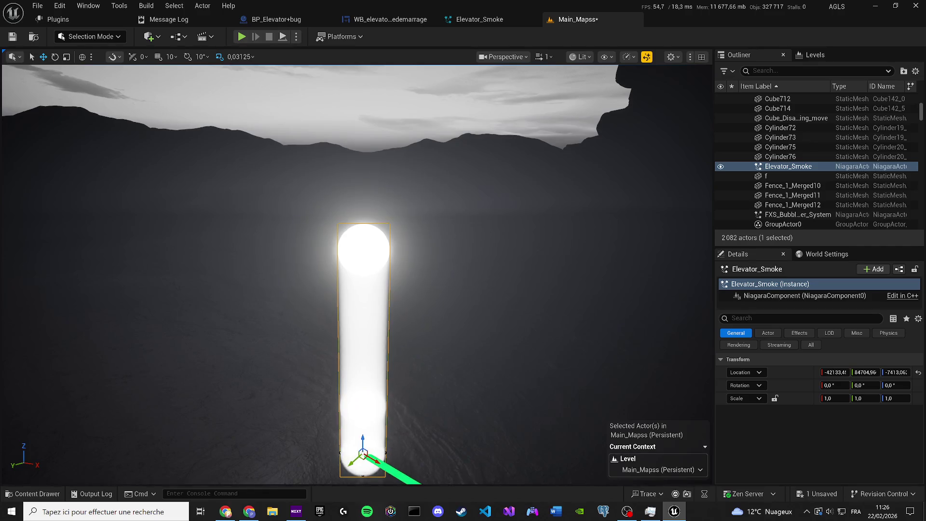
{"action": "left_click_drag", "start_coordinate": [391, 289], "coordinate": [390, 225]}
{"action": "left_click_drag", "start_coordinate": [389, 123], "coordinate": [384, 262]}
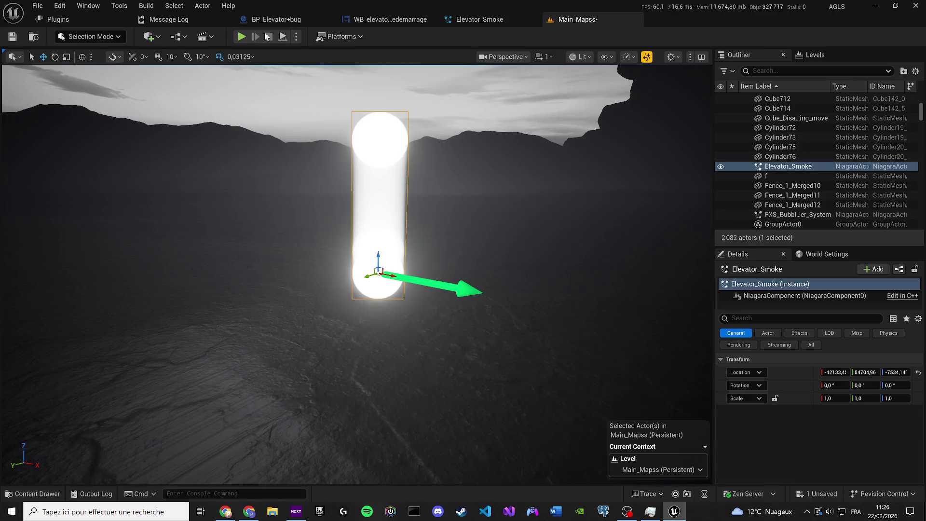
Step: Save Main_Mapss and return to the Elevator_Smoke system's lifetime mode options
{"action": "key", "text": "ctrl+s"}
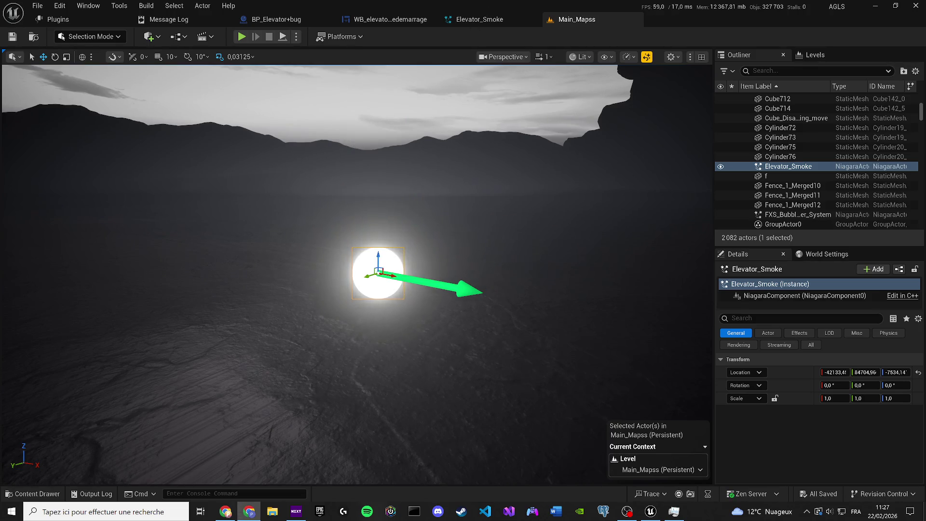
{"action": "left_click", "coordinate": [498, 19]}
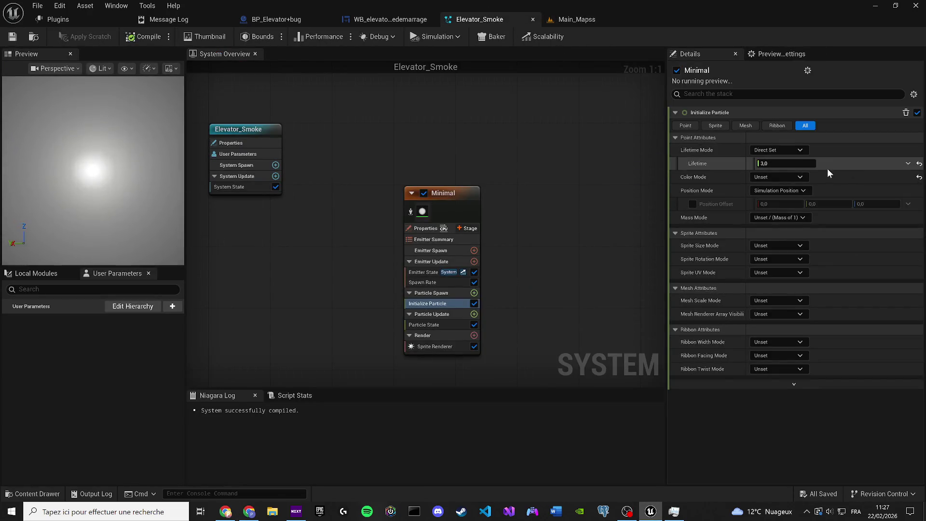
{"action": "left_click", "coordinate": [765, 149]}
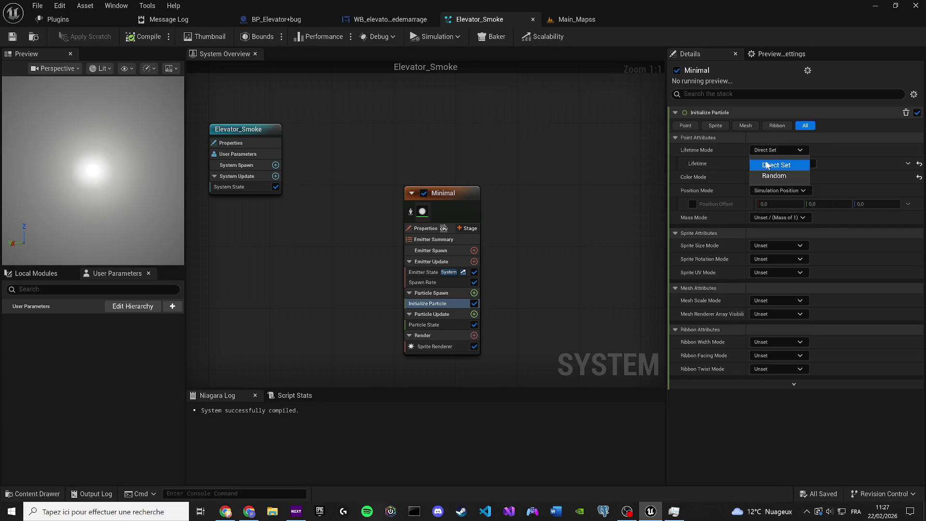
Step: Keep Lifetime Mode on Direct Set and set Sprite Size Mode to Uniform with size 3
{"action": "left_click", "coordinate": [767, 165]}
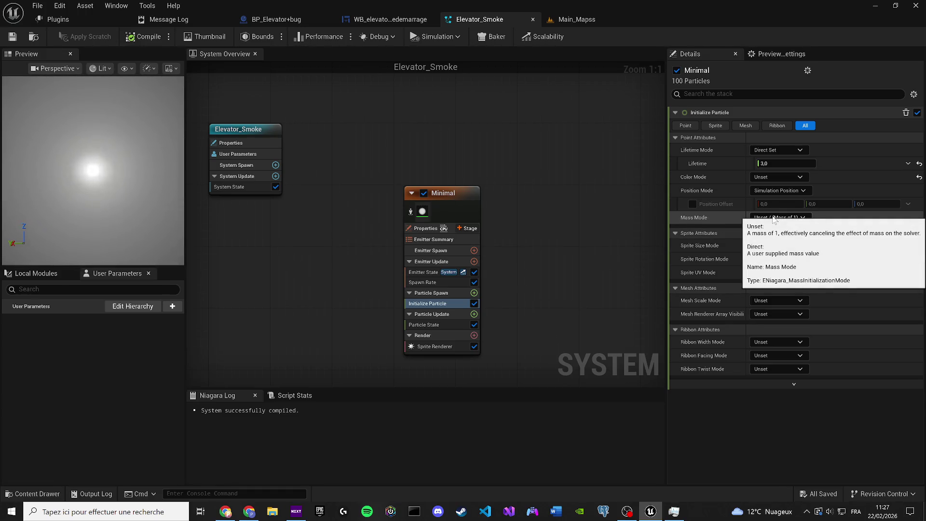
{"action": "left_click", "coordinate": [774, 245]}
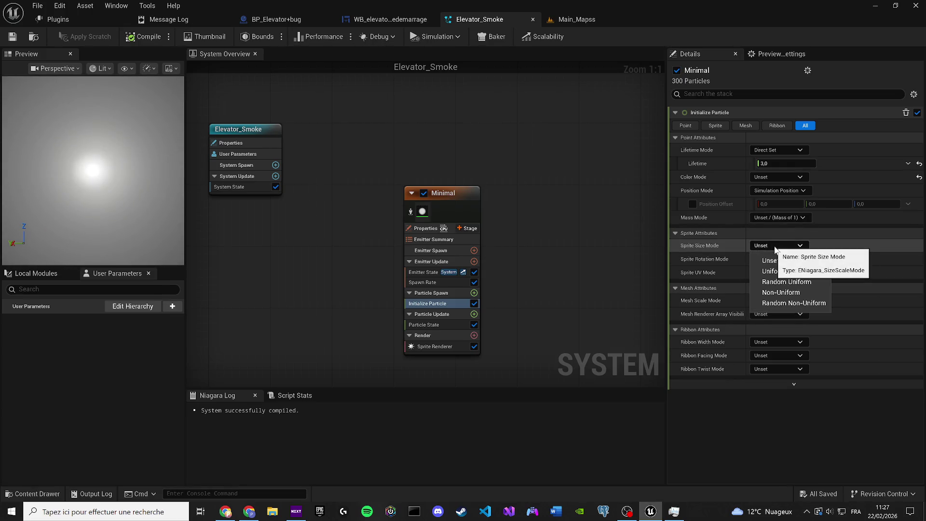
{"action": "left_click", "coordinate": [794, 271]}
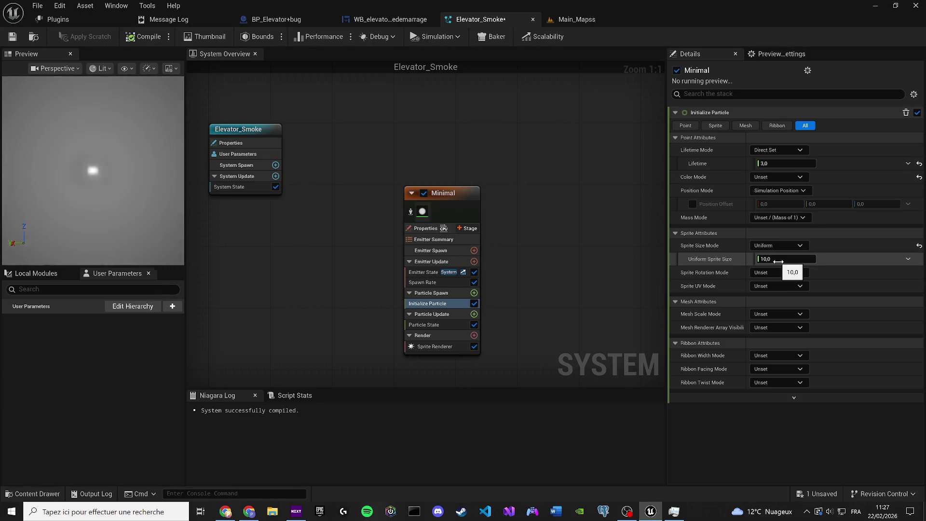
{"action": "left_click", "coordinate": [779, 260]}
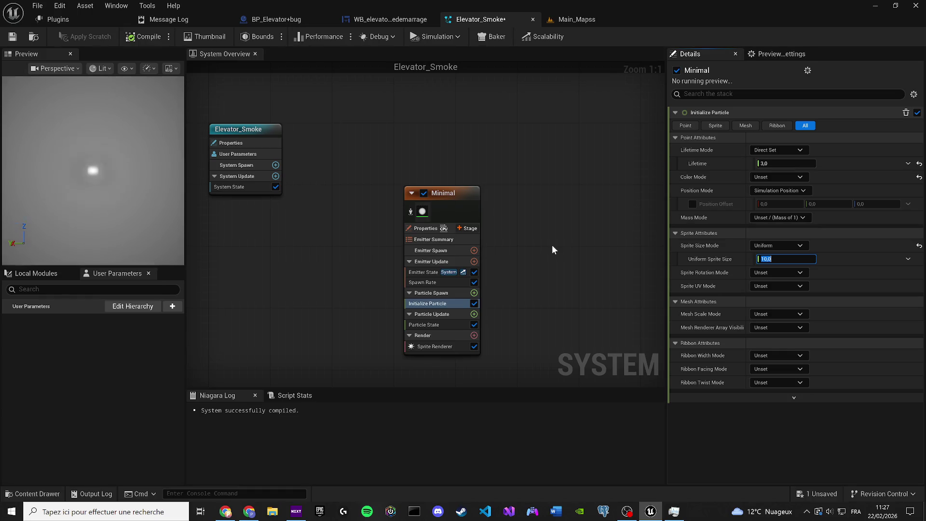
{"action": "type", "text": "3"}
{"action": "key", "text": "Return"}
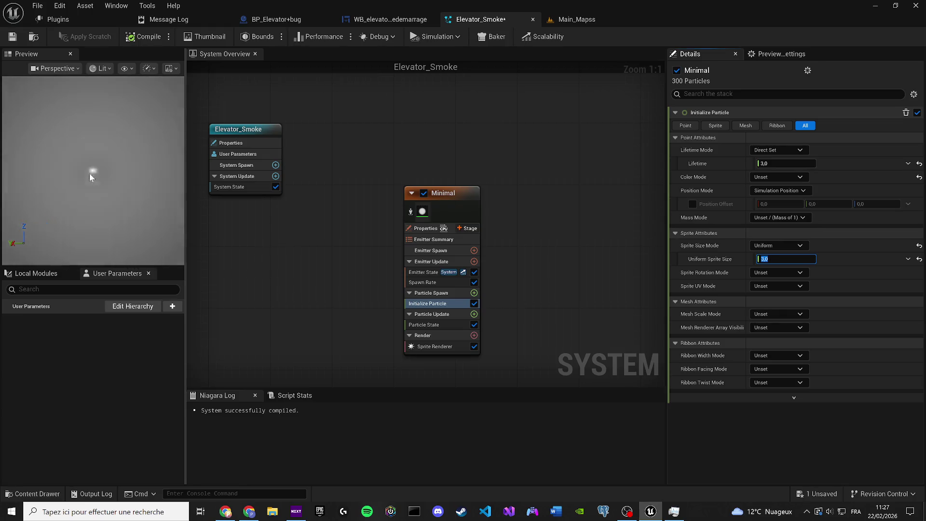
Step: Set the Preview Settings Environment Color to black and confirm it
{"action": "left_click", "coordinate": [781, 54]}
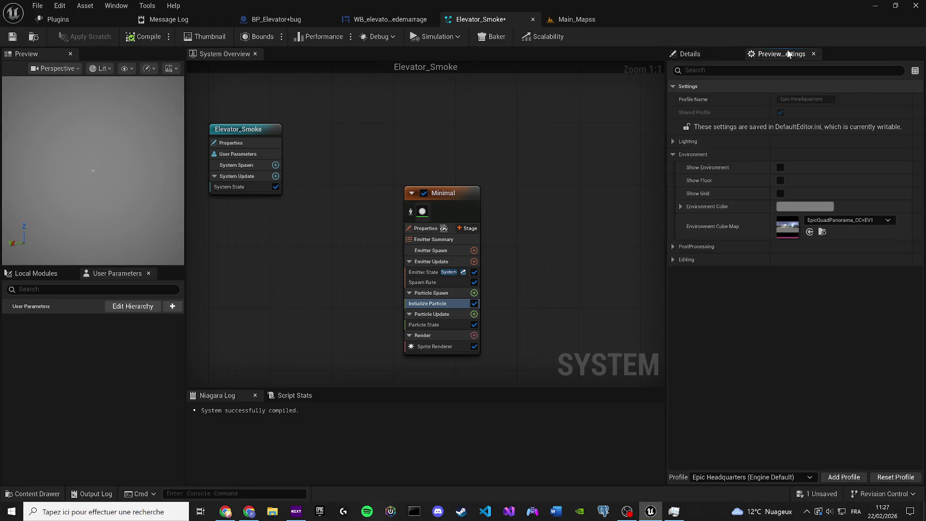
{"action": "left_click", "coordinate": [804, 207]}
{"action": "left_click_drag", "start_coordinate": [717, 268], "coordinate": [720, 325]}
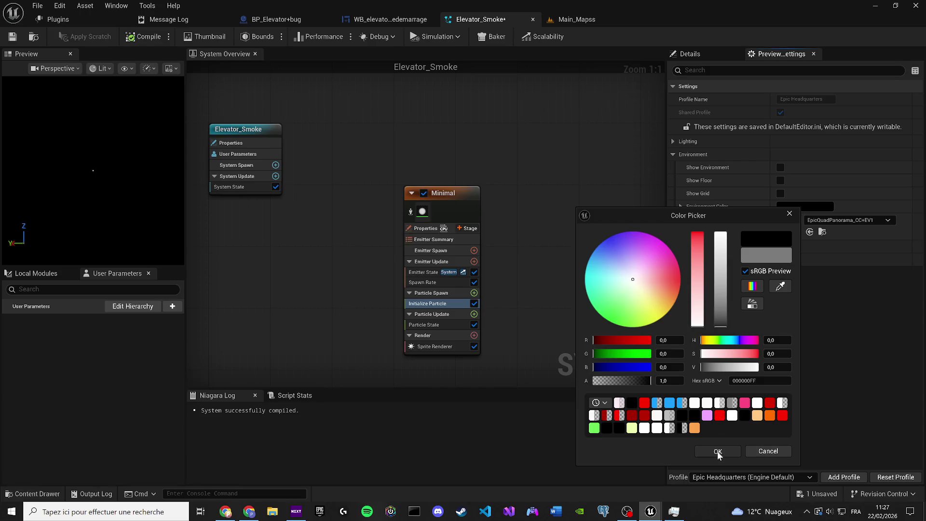
{"action": "left_click", "coordinate": [718, 451]}
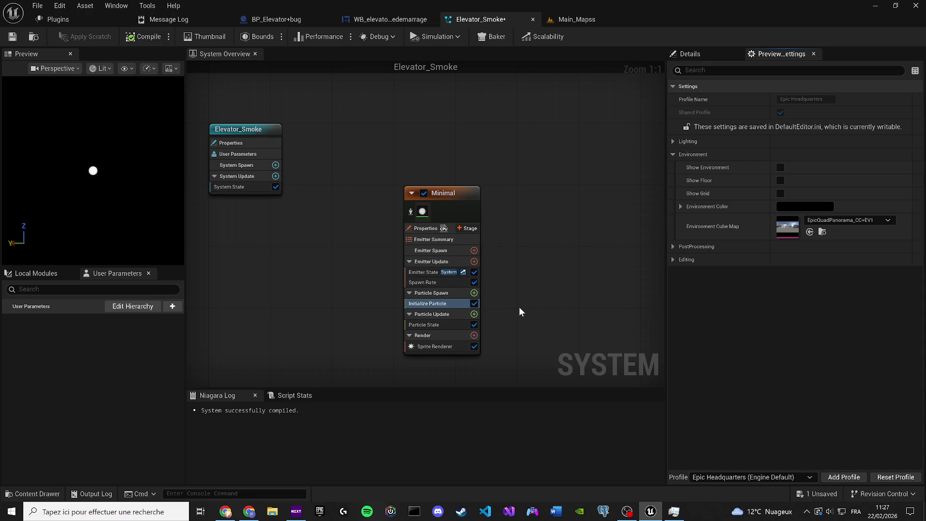
{"action": "mouse_move", "coordinate": [362, 293]}
{"action": "left_mouse_down"}
{"action": "mouse_move", "coordinate": [442, 291]}
{"action": "mouse_move", "coordinate": [374, 272]}
{"action": "left_mouse_up"}
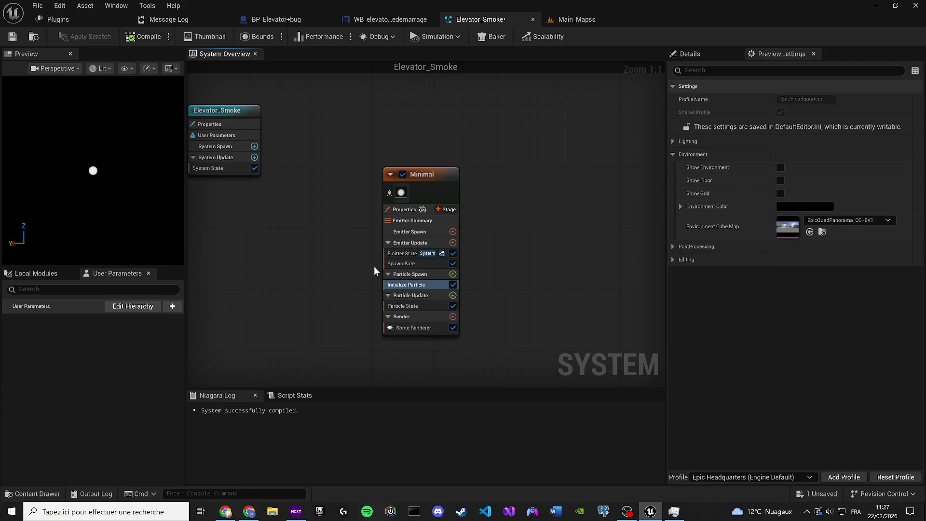
Step: Search 'sha' in Particle Spawn's module list and add a Shape Location module
{"action": "left_click", "coordinate": [452, 273]}
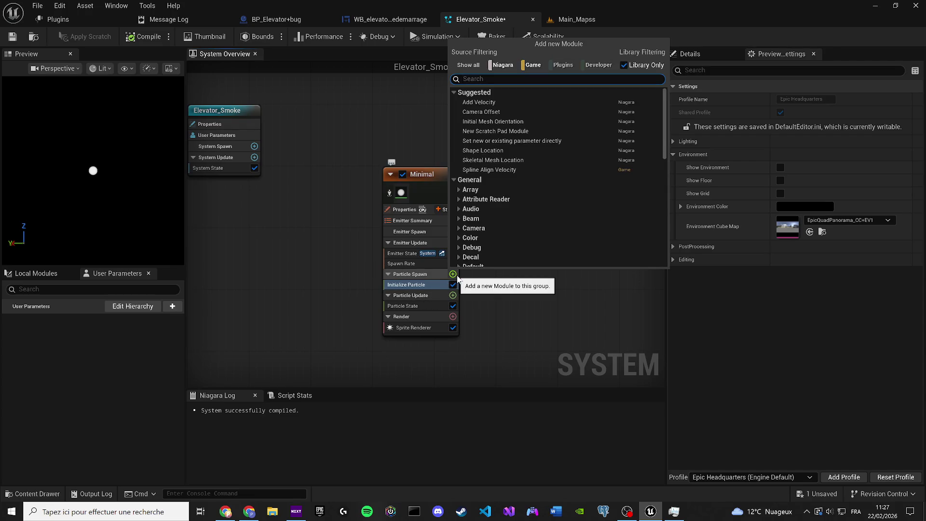
{"action": "type", "text": "sh"}
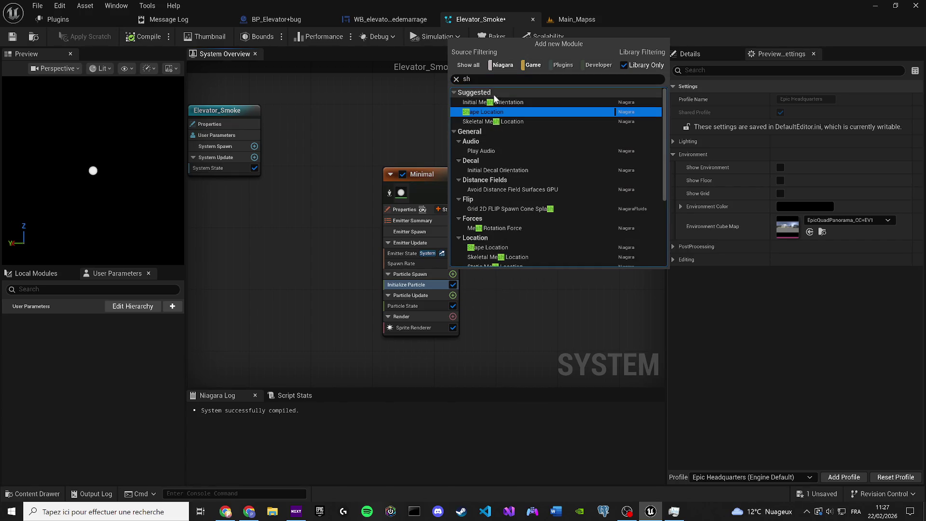
{"action": "double_click", "coordinate": [466, 78]}
{"action": "type", "text": "a"}
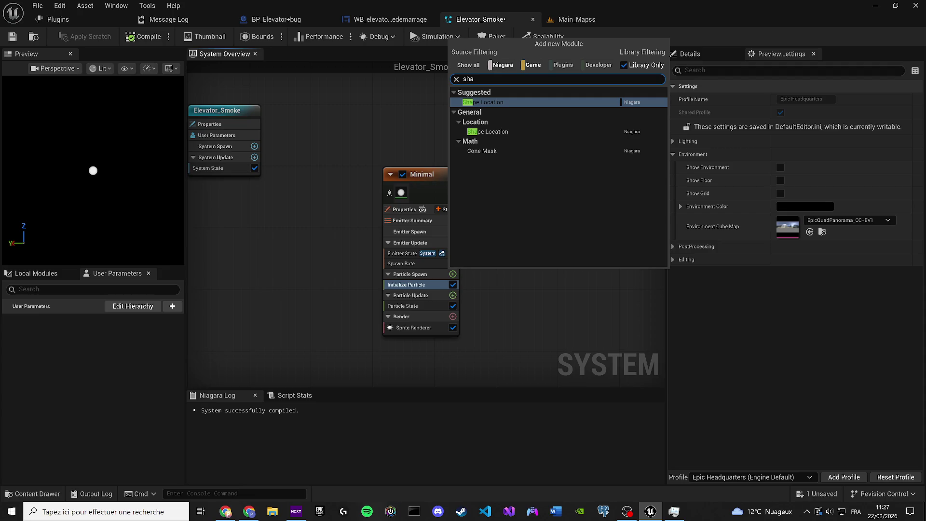
{"action": "left_click", "coordinate": [489, 103]}
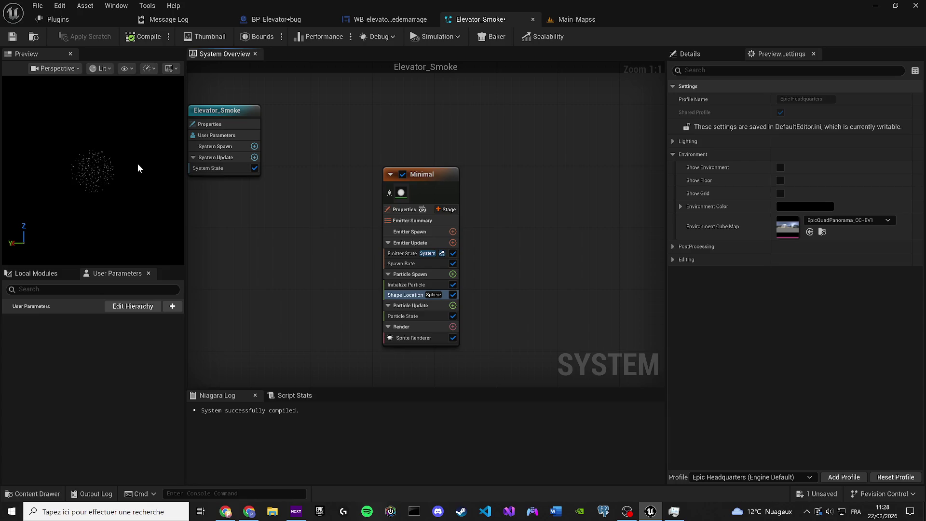
Step: Select the Shape Location module and try Cylinder, then Torus, as the spawn shape
{"action": "scroll", "coordinate": [106, 166], "scroll_direction": "up", "scroll_amount": 2}
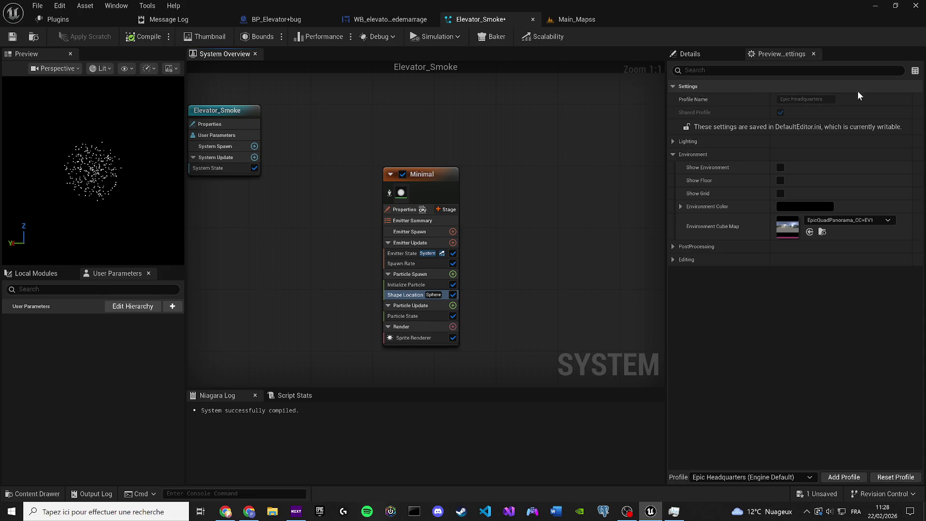
{"action": "left_click", "coordinate": [396, 295]}
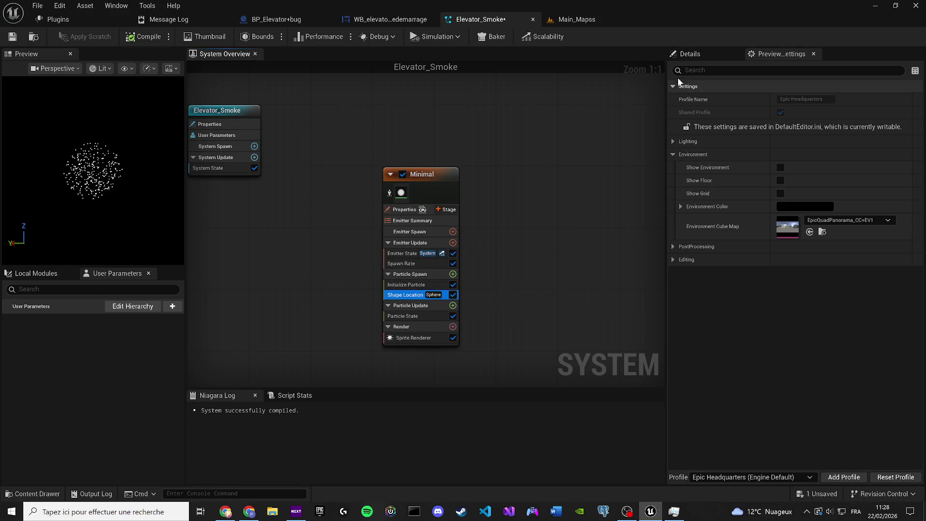
{"action": "left_click", "coordinate": [696, 56]}
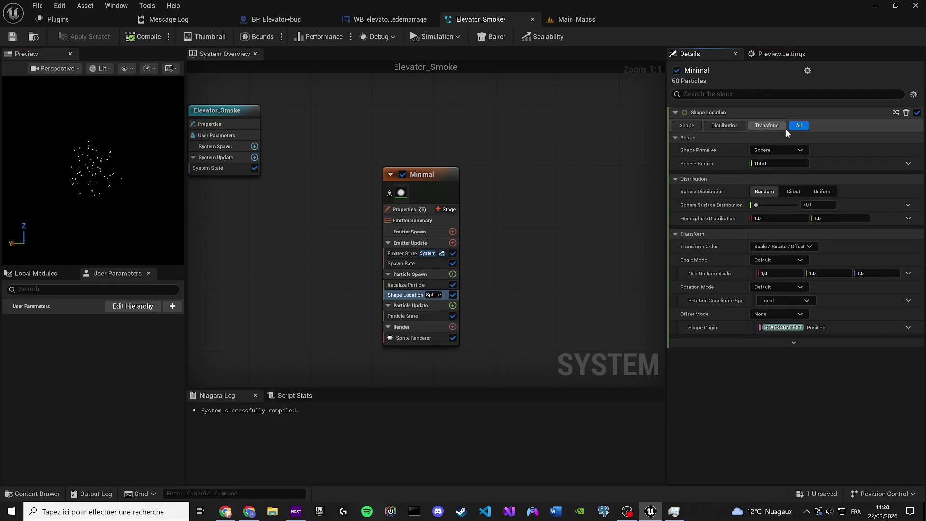
{"action": "left_click", "coordinate": [782, 149]}
{"action": "left_click", "coordinate": [789, 175]}
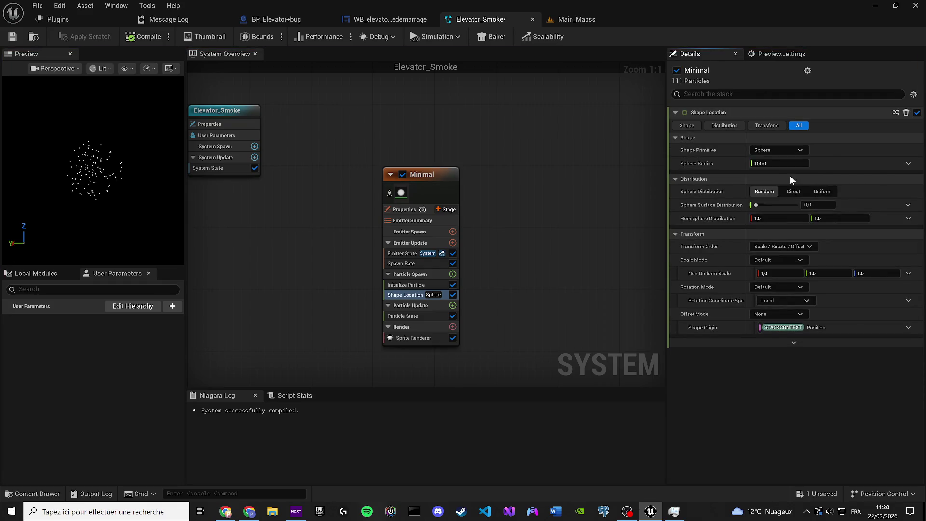
{"action": "left_click", "coordinate": [778, 151]}
{"action": "left_click", "coordinate": [769, 195]}
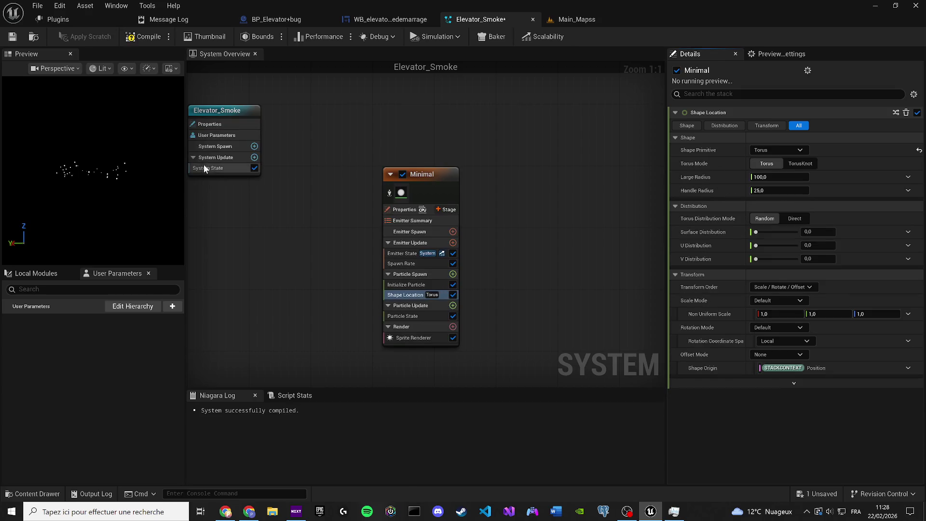
Step: Settle on a Cone spawn shape and bring up the Niagara plugins list
{"action": "mouse_move", "coordinate": [135, 160]}
{"action": "left_mouse_down"}
{"action": "mouse_move", "coordinate": [135, 188]}
{"action": "mouse_move", "coordinate": [134, 160]}
{"action": "left_mouse_up"}
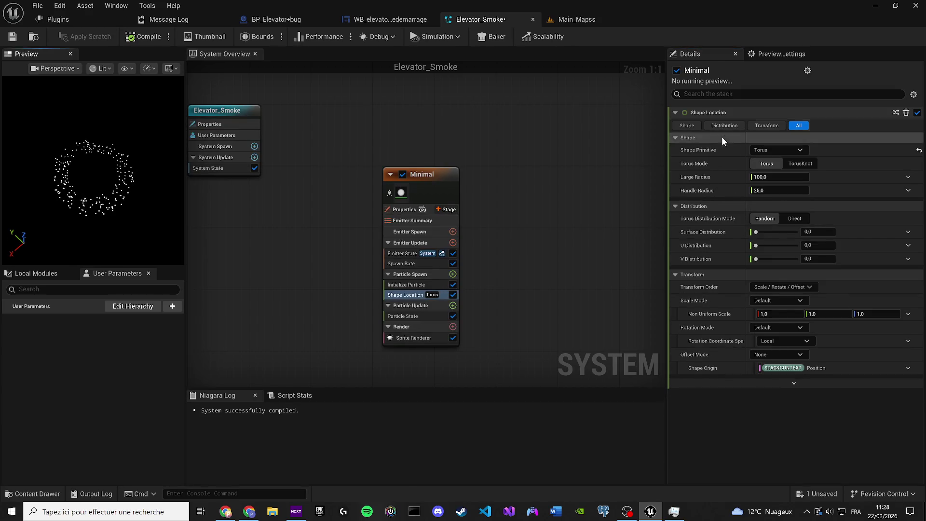
{"action": "left_click", "coordinate": [780, 150]}
{"action": "left_click", "coordinate": [778, 219]}
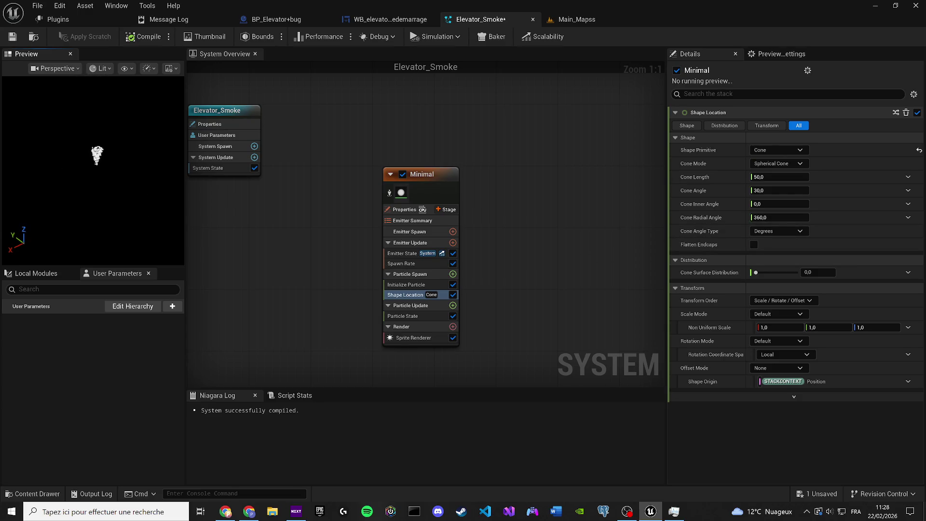
{"action": "left_click", "coordinate": [55, 20]}
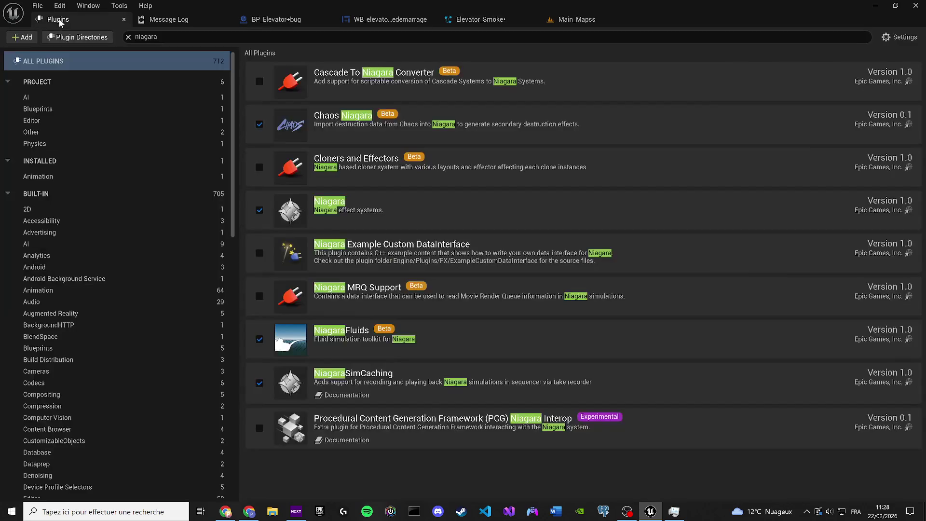
Step: Close Plugins and Message Log, view the cone smoke in Main_Mapss, then return to Elevator_Smoke
{"action": "left_click", "coordinate": [124, 20]}
{"action": "left_click", "coordinate": [125, 20]}
{"action": "mouse_move", "coordinate": [417, 23]}
{"action": "left_mouse_down"}
{"action": "mouse_move", "coordinate": [188, 18]}
{"action": "mouse_move", "coordinate": [153, 35]}
{"action": "left_mouse_up"}
{"action": "mouse_move", "coordinate": [345, 193]}
{"action": "left_mouse_down"}
{"action": "mouse_move", "coordinate": [345, 164]}
{"action": "mouse_move", "coordinate": [340, 232]}
{"action": "mouse_move", "coordinate": [333, 183]}
{"action": "left_mouse_up"}
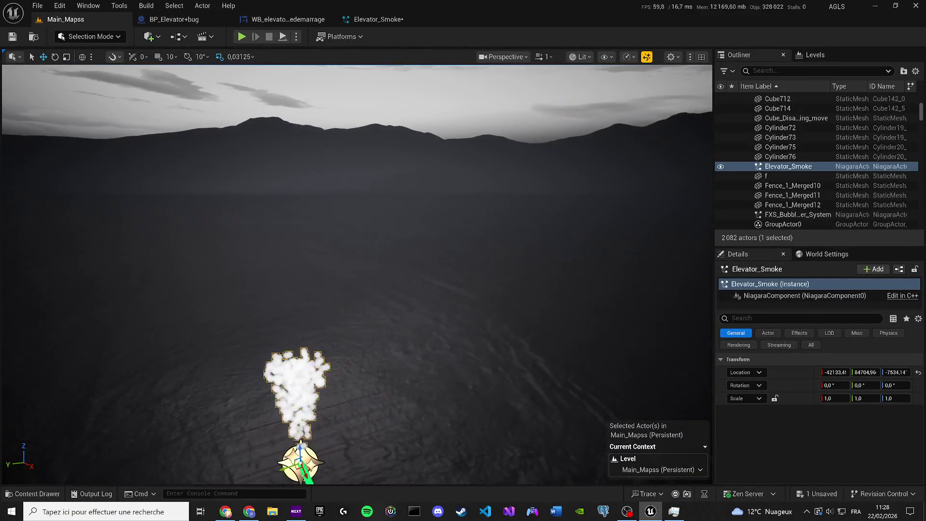
{"action": "left_click", "coordinate": [173, 19]}
{"action": "left_click_drag", "start_coordinate": [378, 19], "coordinate": [183, 19]}
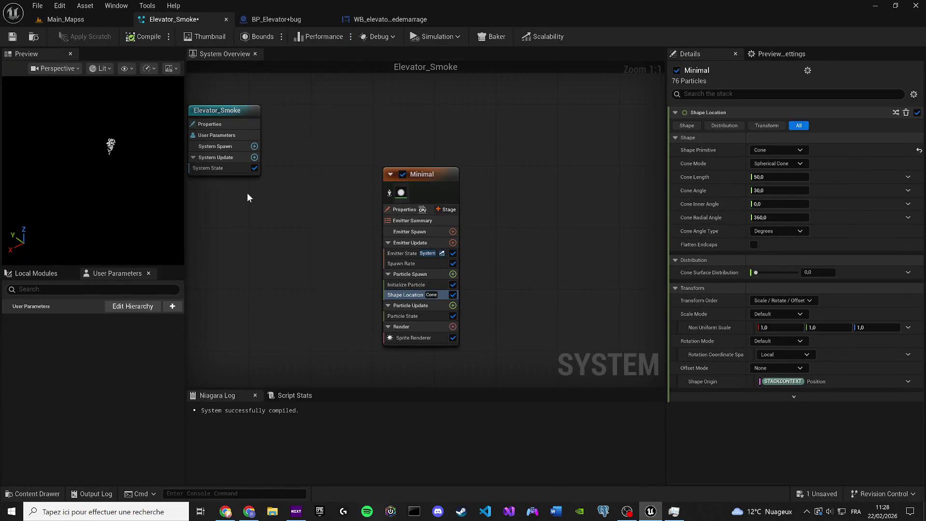
Step: Switch the spawn shape back to Torus with a Large Radius of 125, viewing the ring from above
{"action": "left_click", "coordinate": [772, 150]}
{"action": "left_click", "coordinate": [770, 197]}
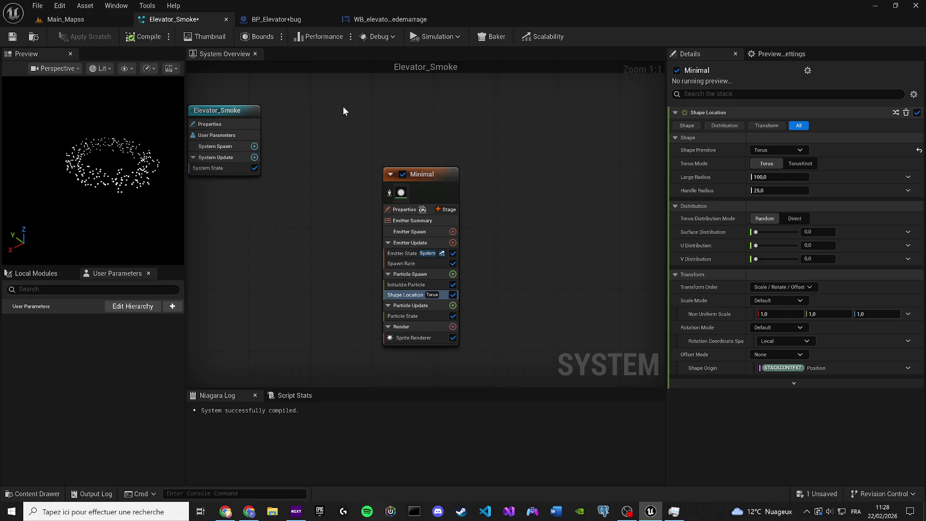
{"action": "left_click", "coordinate": [777, 177]}
{"action": "type", "text": "125"}
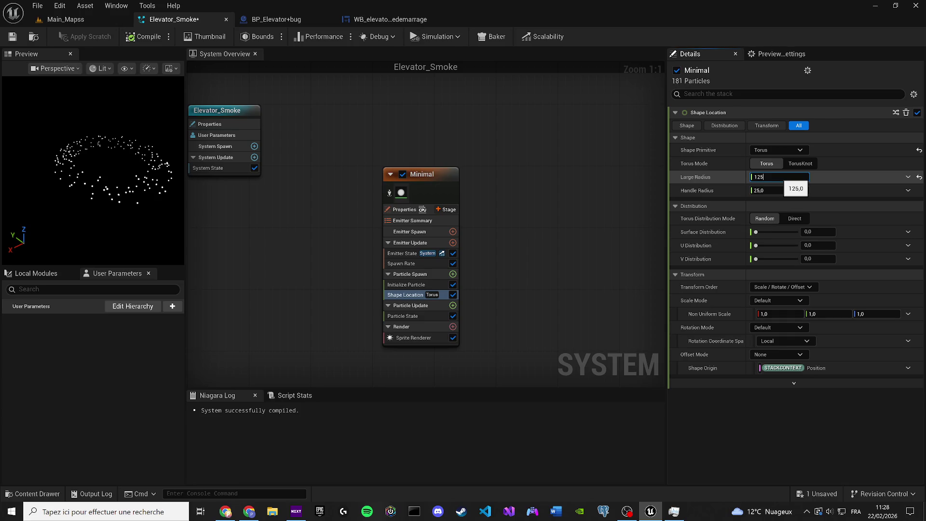
{"action": "key", "text": "Tab"}
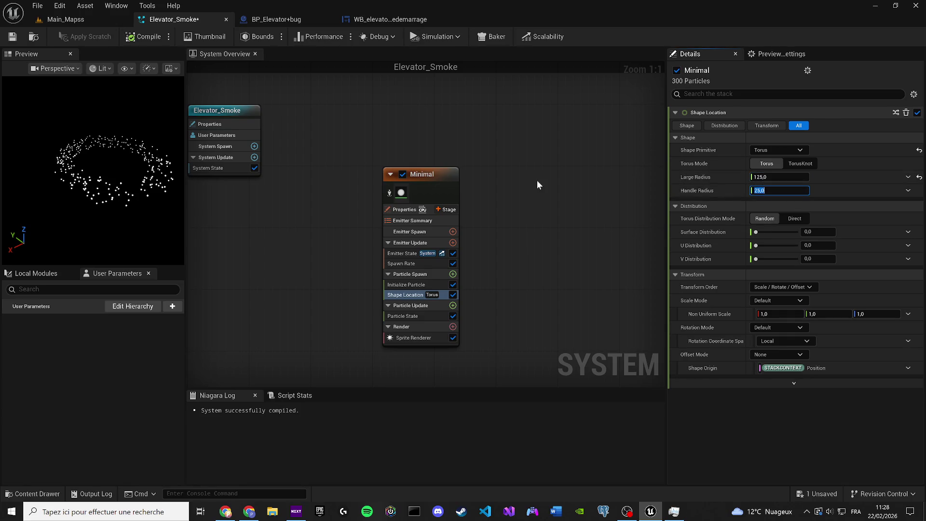
{"action": "mouse_move", "coordinate": [121, 202]}
{"action": "left_mouse_down"}
{"action": "mouse_move", "coordinate": [129, 190]}
{"action": "mouse_move", "coordinate": [116, 208]}
{"action": "left_mouse_up"}
{"action": "left_click", "coordinate": [13, 37]}
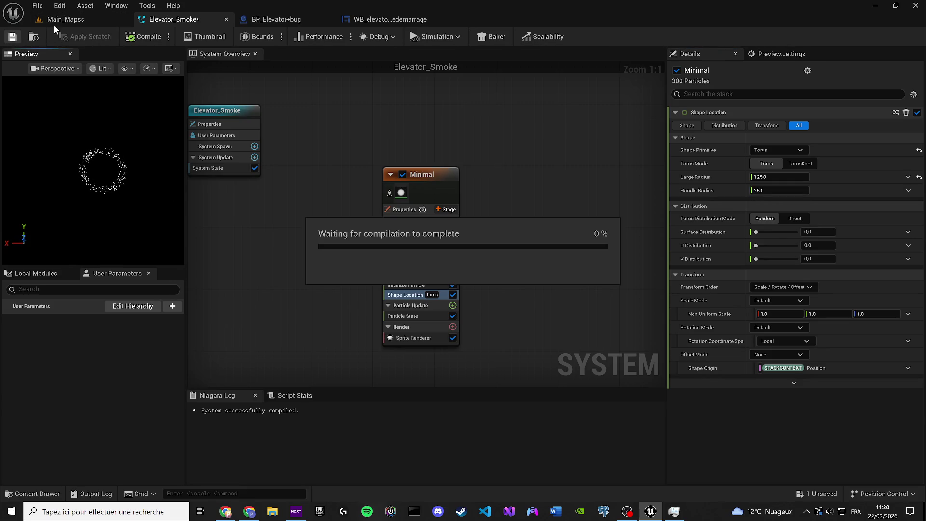
{"action": "left_click", "coordinate": [97, 24]}
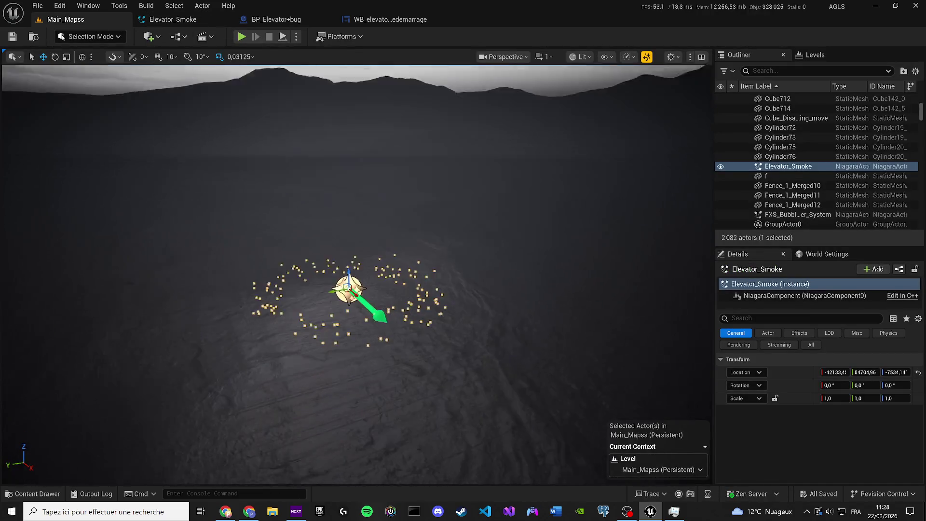
{"action": "left_click", "coordinate": [212, 19]}
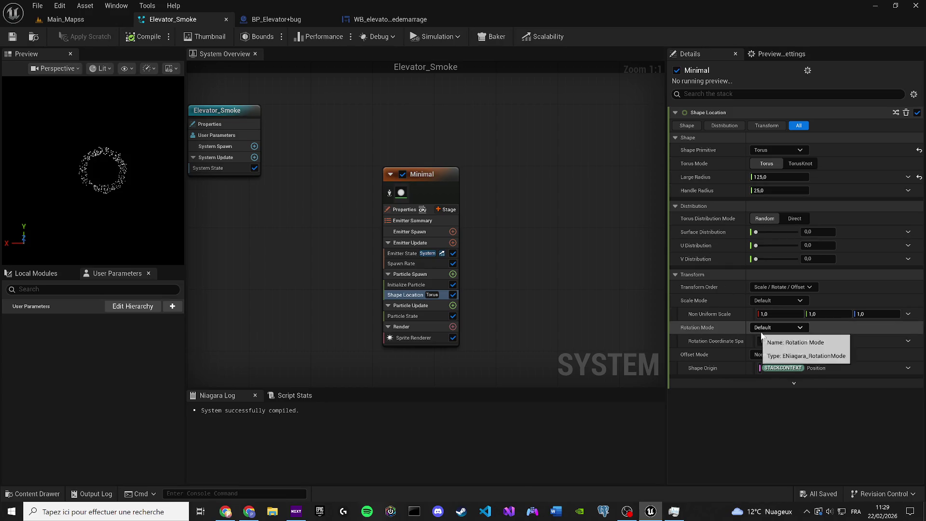
Step: Set the torus Rotation Mode to Axis Angle and review the 300-particle ring in the preview
{"action": "left_click", "coordinate": [777, 327]}
{"action": "left_click", "coordinate": [774, 355]}
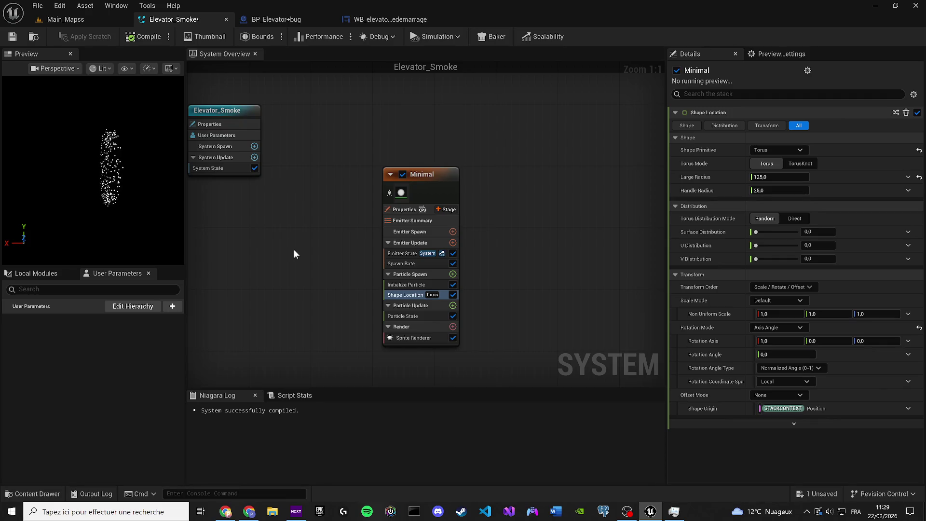
{"action": "left_click", "coordinate": [97, 18]}
{"action": "left_click", "coordinate": [207, 20]}
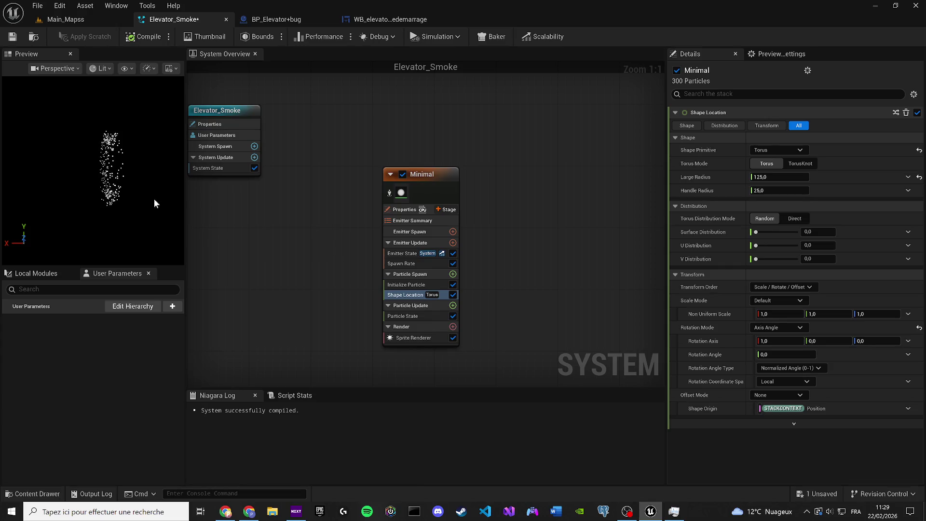
{"action": "mouse_move", "coordinate": [115, 159]}
{"action": "left_mouse_down"}
{"action": "mouse_move", "coordinate": [139, 142]}
{"action": "mouse_move", "coordinate": [116, 159]}
{"action": "mouse_move", "coordinate": [66, 166]}
{"action": "left_mouse_up"}
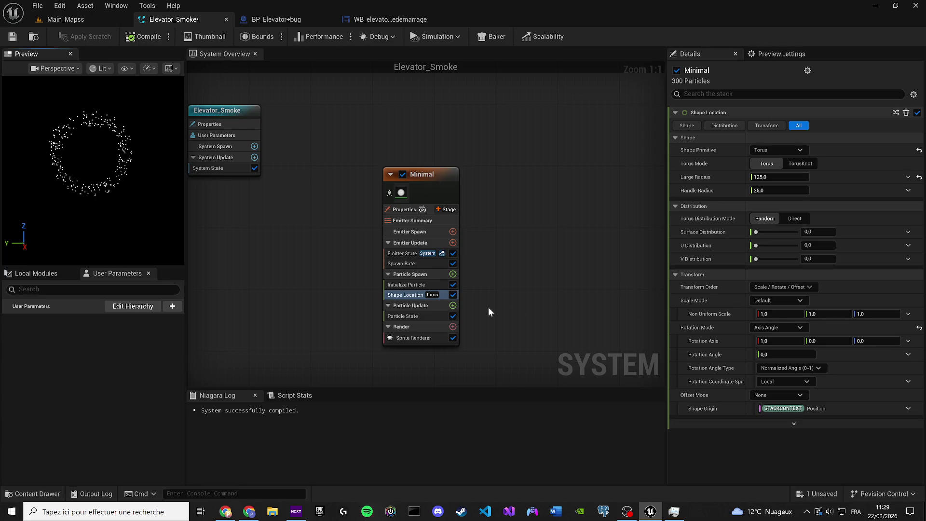
{"action": "left_click", "coordinate": [453, 274]}
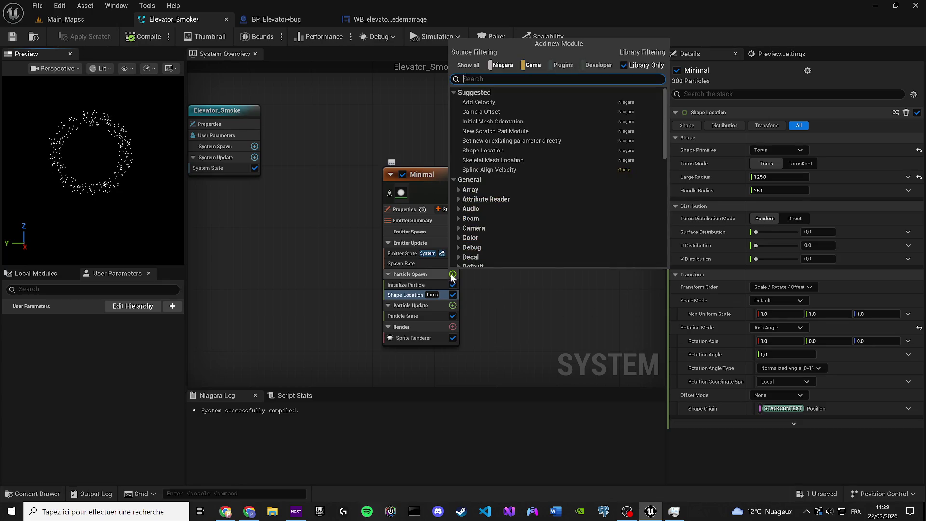
{"action": "type", "text": "ver"}
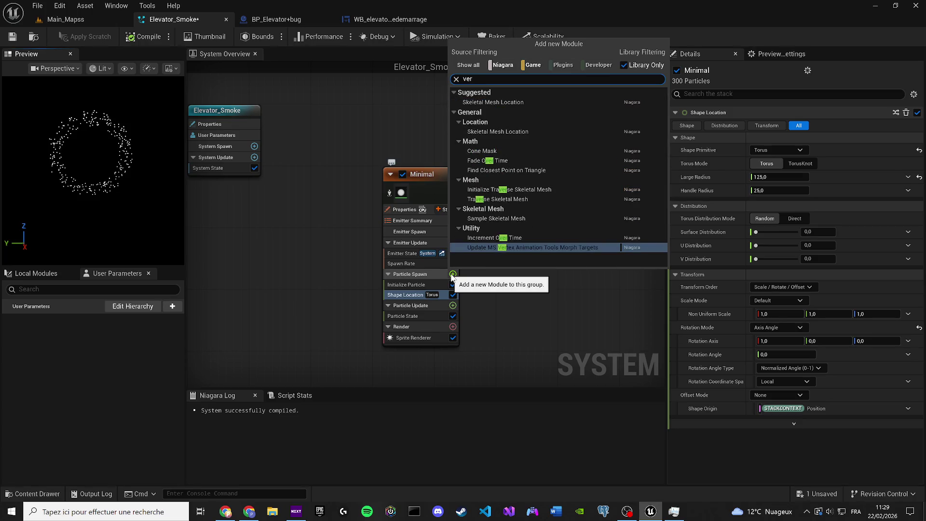
{"action": "type", "text": "te"}
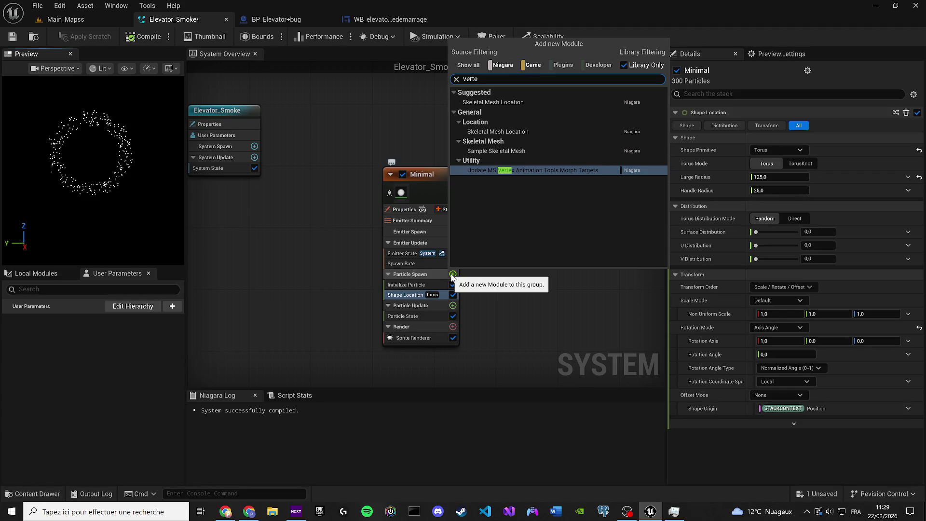
{"action": "left_click", "coordinate": [474, 304]}
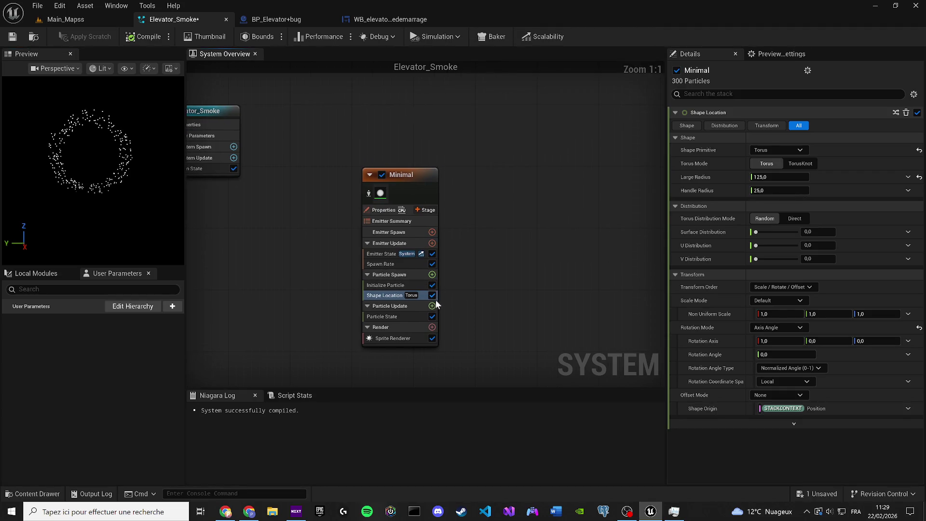
{"action": "left_click", "coordinate": [433, 307]}
{"action": "type", "text": "ver"}
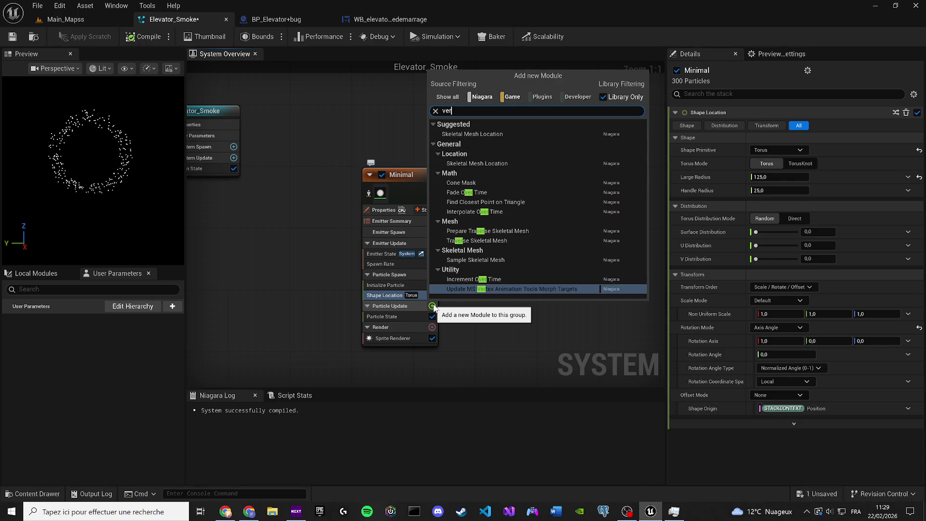
{"action": "type", "text": "tex"}
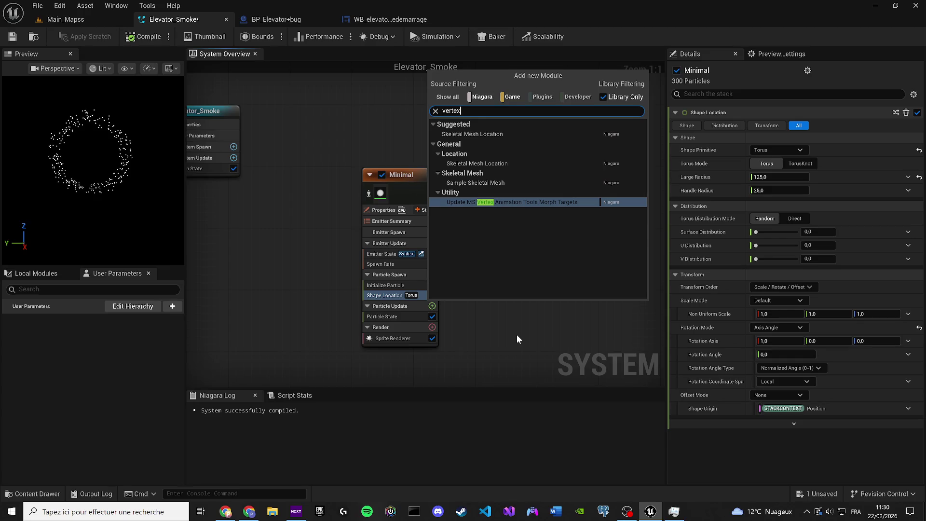
{"action": "left_click", "coordinate": [528, 345]}
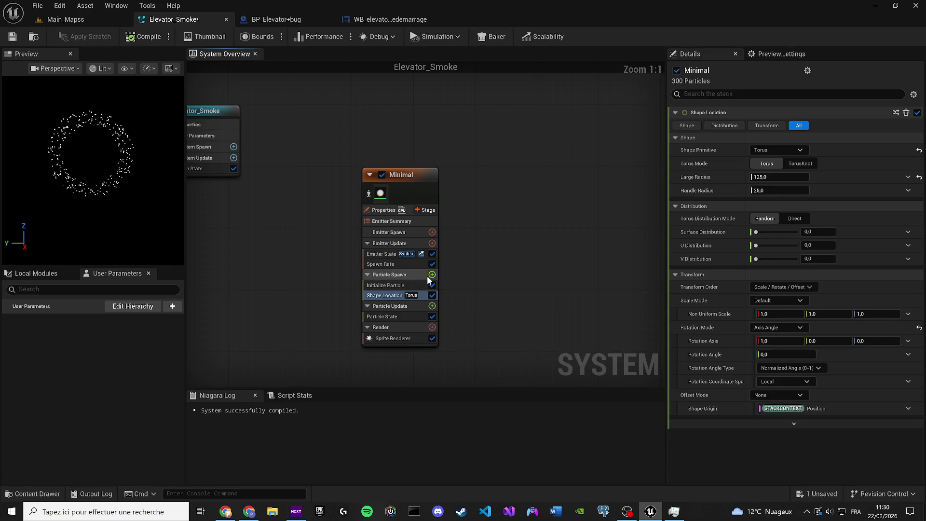
{"action": "left_click", "coordinate": [407, 285]}
{"action": "left_click", "coordinate": [420, 276]}
Step: Search 'force' in the Particle Update module list and add Vortex Force
{"action": "left_click", "coordinate": [432, 305]}
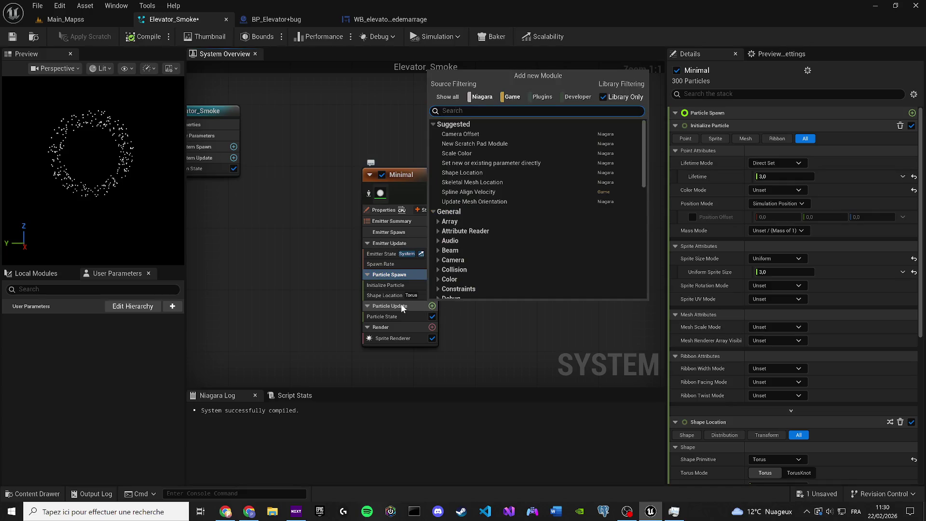
{"action": "left_click", "coordinate": [401, 304]}
{"action": "left_click", "coordinate": [432, 306]}
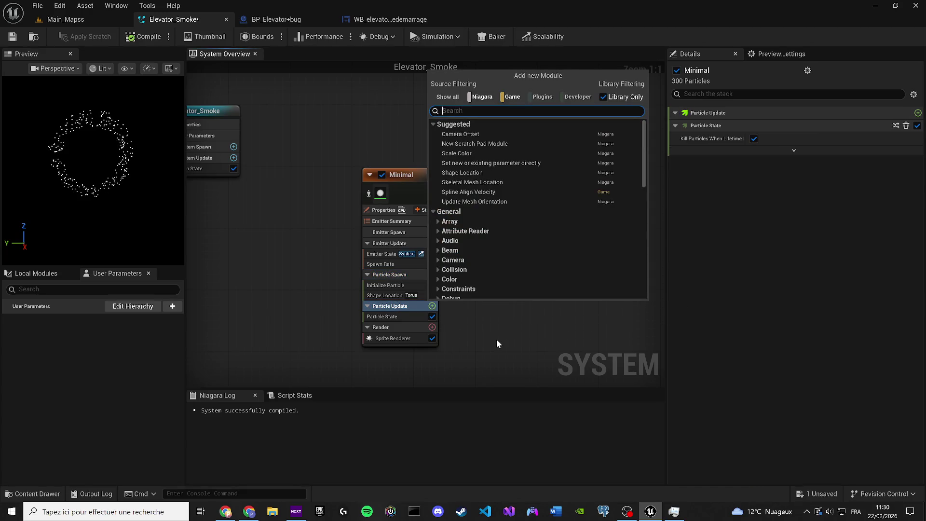
{"action": "type", "text": "force"}
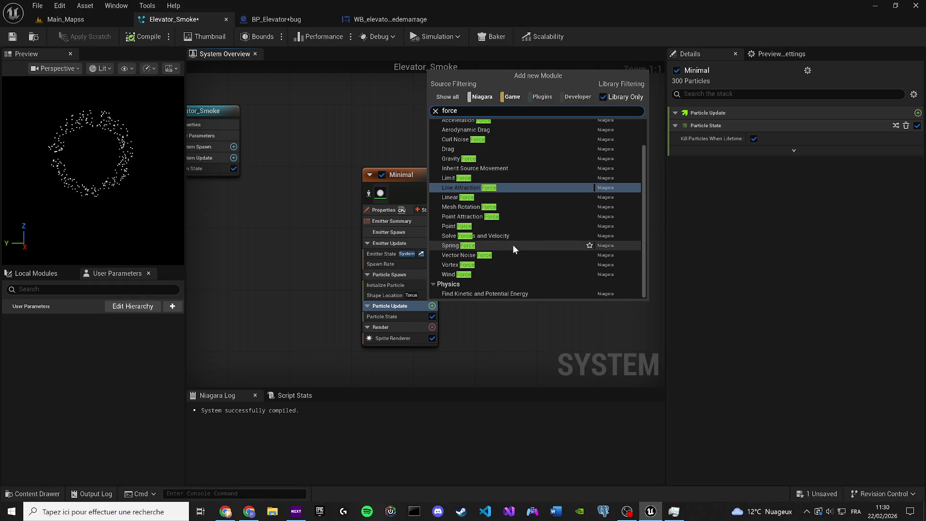
{"action": "left_click", "coordinate": [481, 265]}
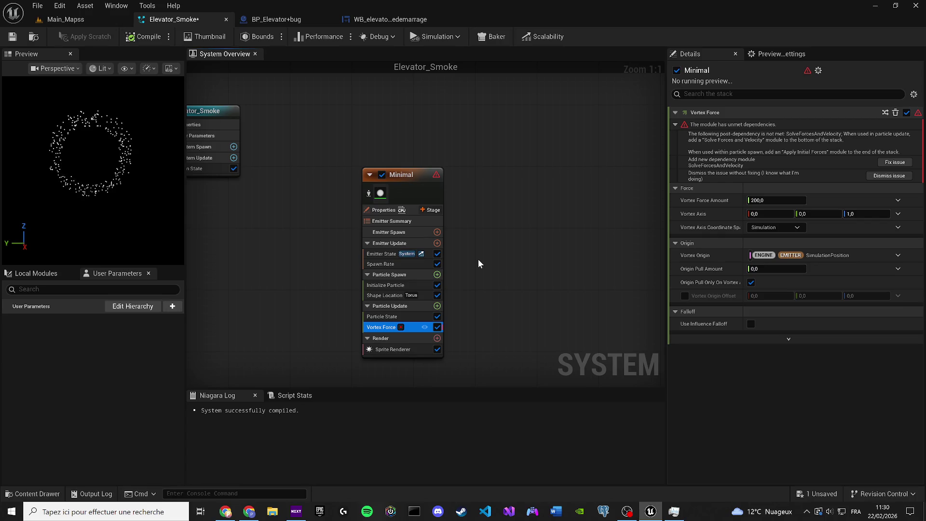
Step: Fix the Vortex Force dependency issue and compile and save Elevator_Smoke
{"action": "left_click", "coordinate": [894, 162]}
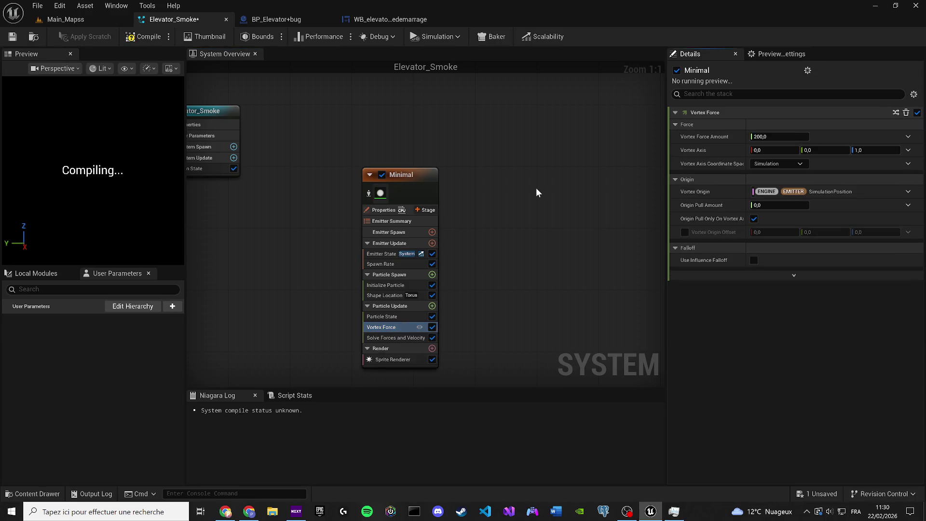
{"action": "left_click", "coordinate": [13, 37]}
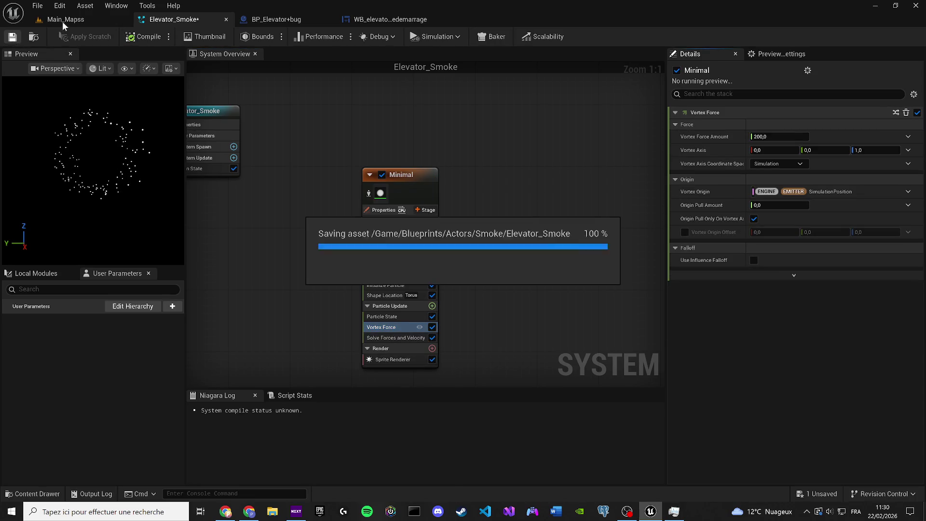
{"action": "left_click", "coordinate": [146, 109]}
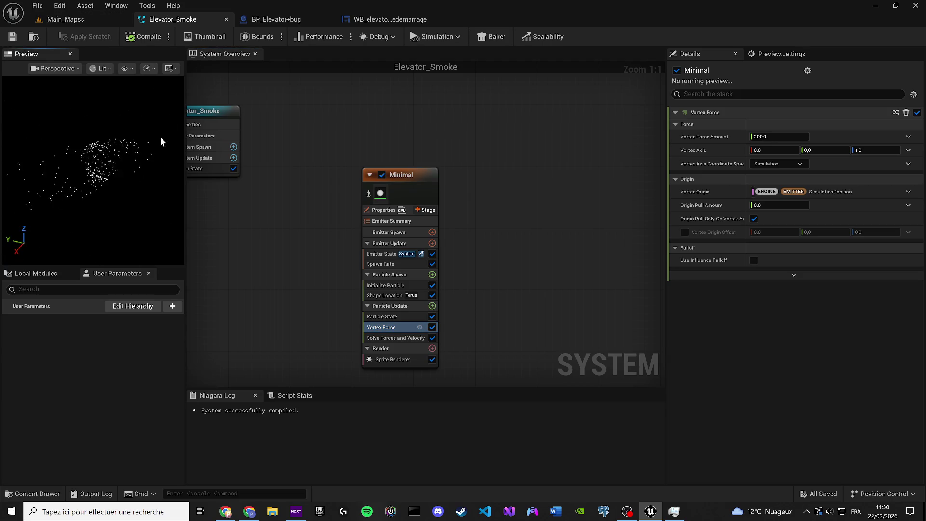
Step: Focus on FXS_BubblesEmitter_System in the Main_Mapss level, then return to Elevator_Smoke
{"action": "left_click", "coordinate": [58, 19]}
{"action": "double_click", "coordinate": [772, 215]}
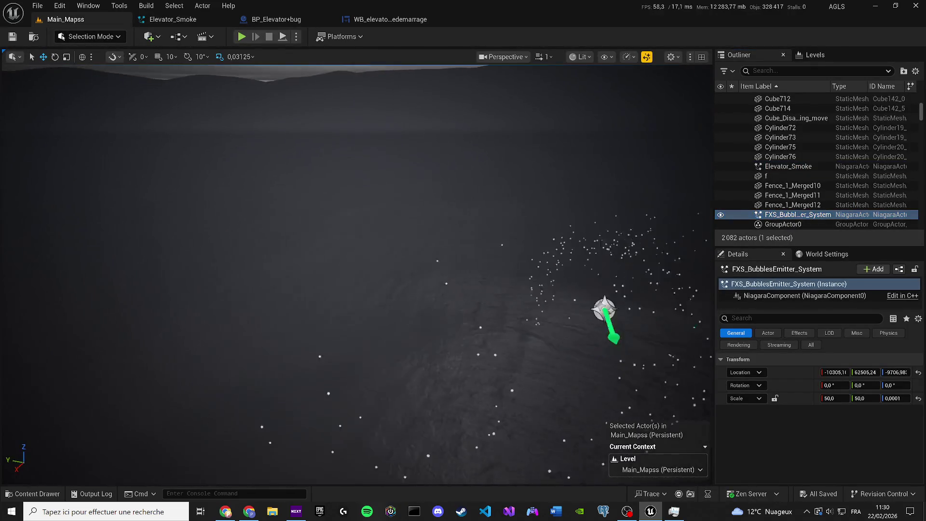
{"action": "left_click", "coordinate": [162, 24]}
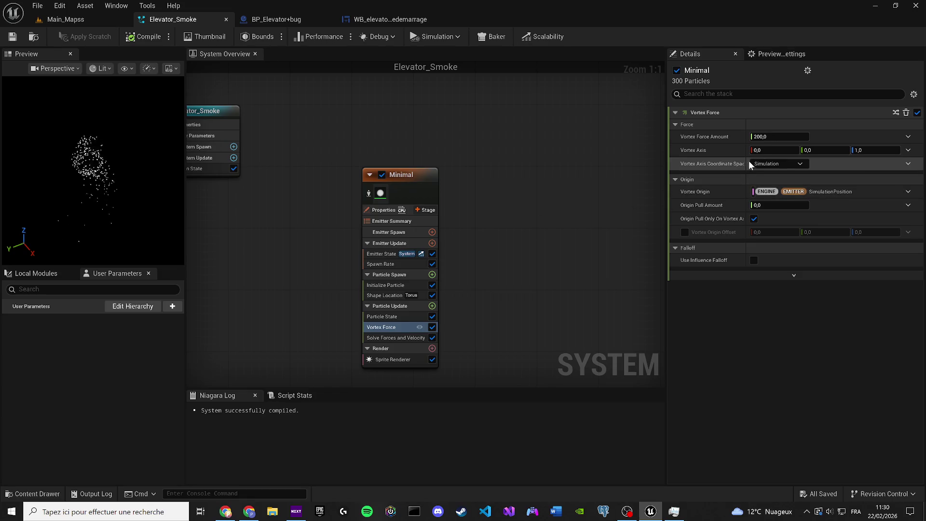
Step: Set the Vortex Axis to 1.0, 0.0, 0.0 so it spins around X
{"action": "left_click", "coordinate": [759, 151]}
{"action": "type", "text": "1"}
{"action": "key", "text": "Tab"}
{"action": "key", "text": "Tab"}
{"action": "type", "text": "0"}
{"action": "key", "text": "Return"}
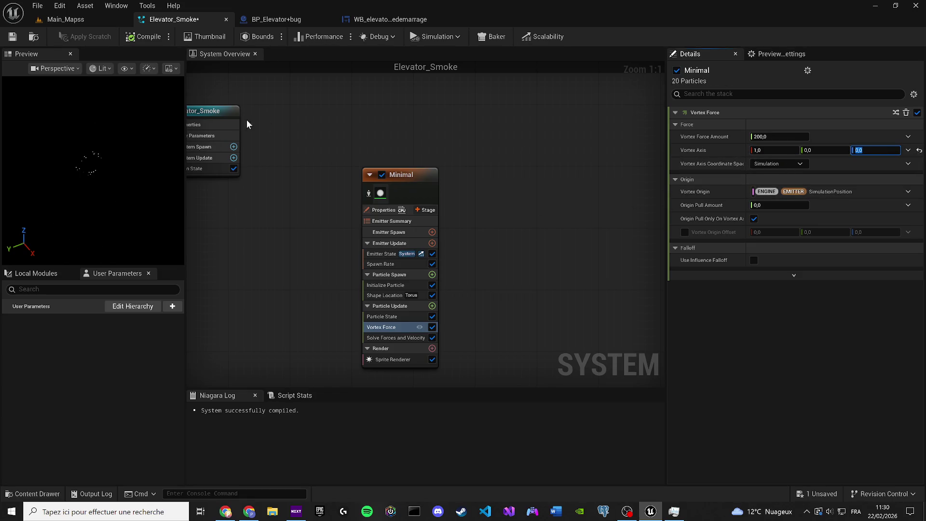
{"action": "left_click", "coordinate": [110, 165]}
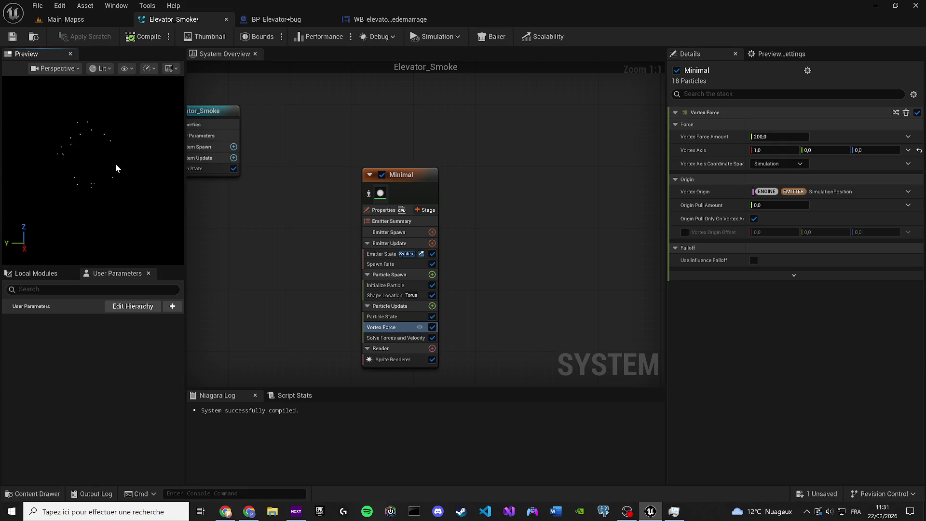
Step: Add a Drag module (Drag 1.0, Rotational Drag 1.0) to Particle Update
{"action": "left_click", "coordinate": [432, 306]}
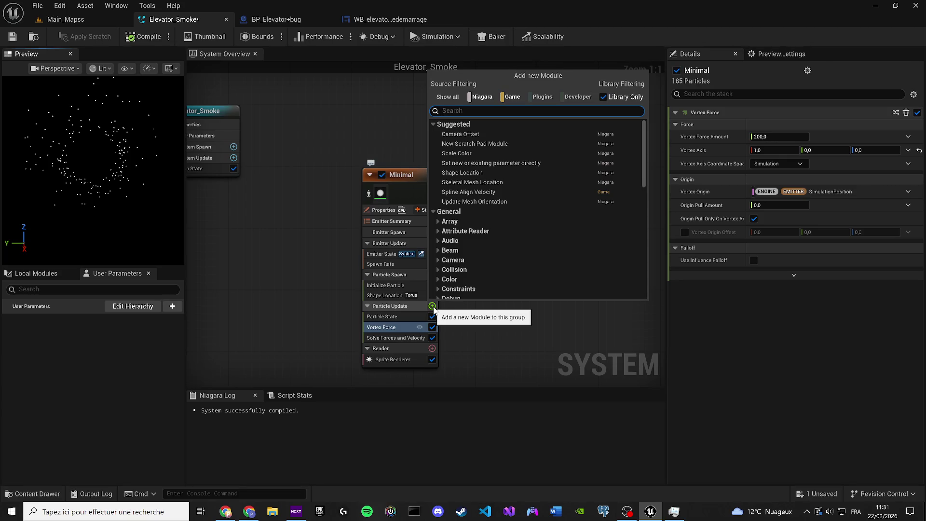
{"action": "type", "text": "curl"}
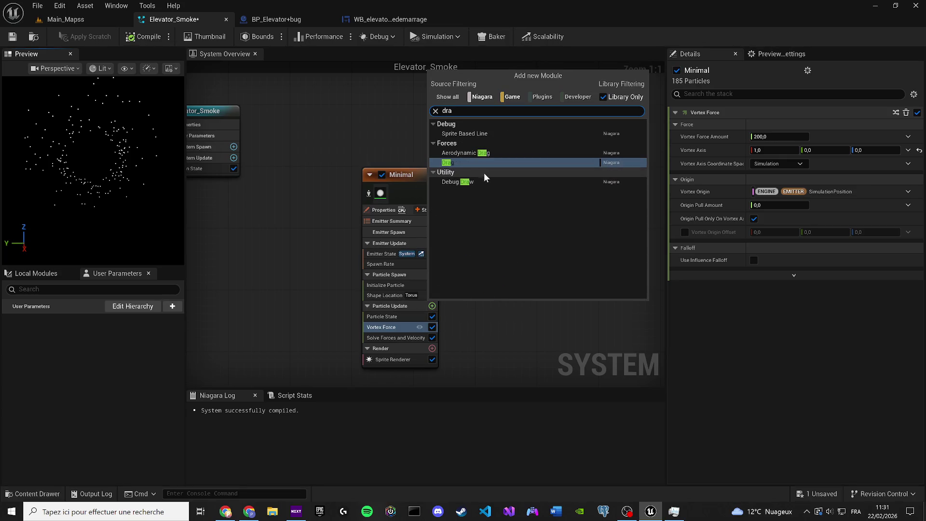
{"action": "key", "text": "Escape"}
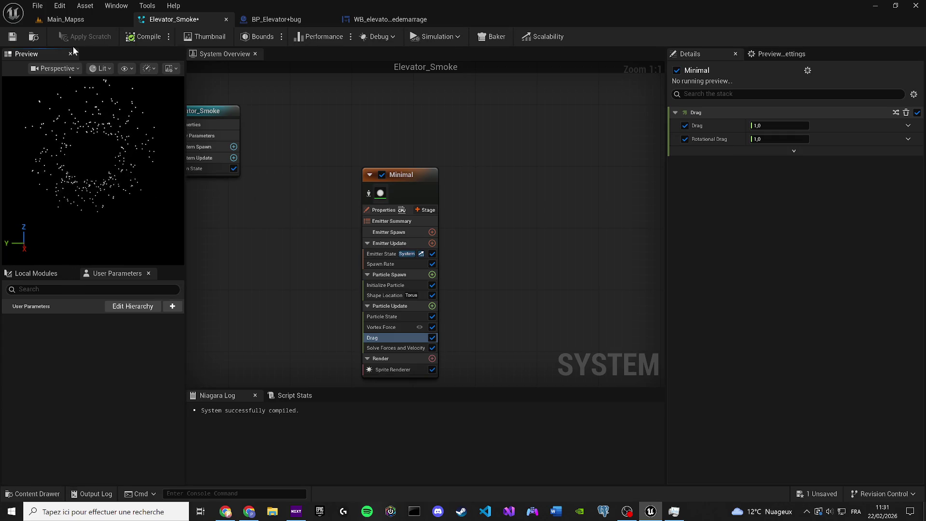
Step: Save Elevator_Smoke, then review the Shape Location, Initialize Particle and Drag settings
{"action": "left_click", "coordinate": [9, 40]}
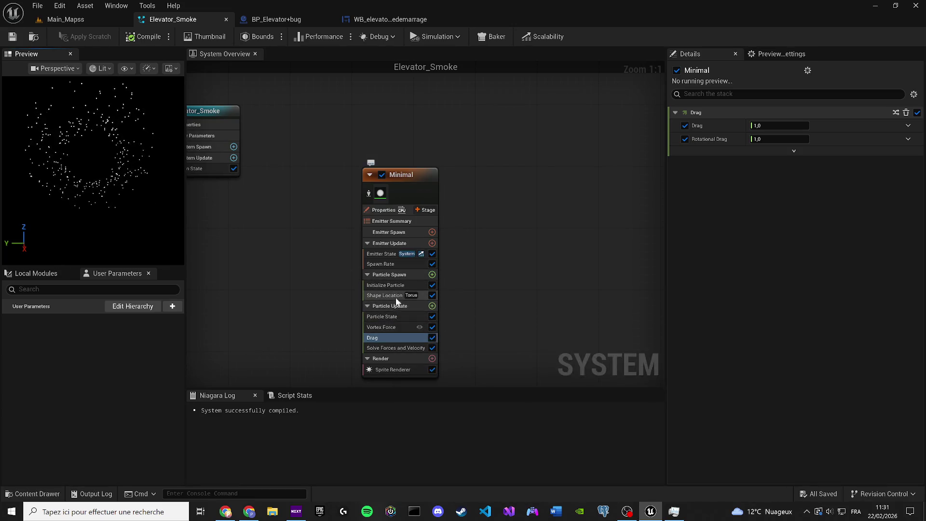
{"action": "left_click", "coordinate": [394, 296]}
{"action": "left_click", "coordinate": [417, 286]}
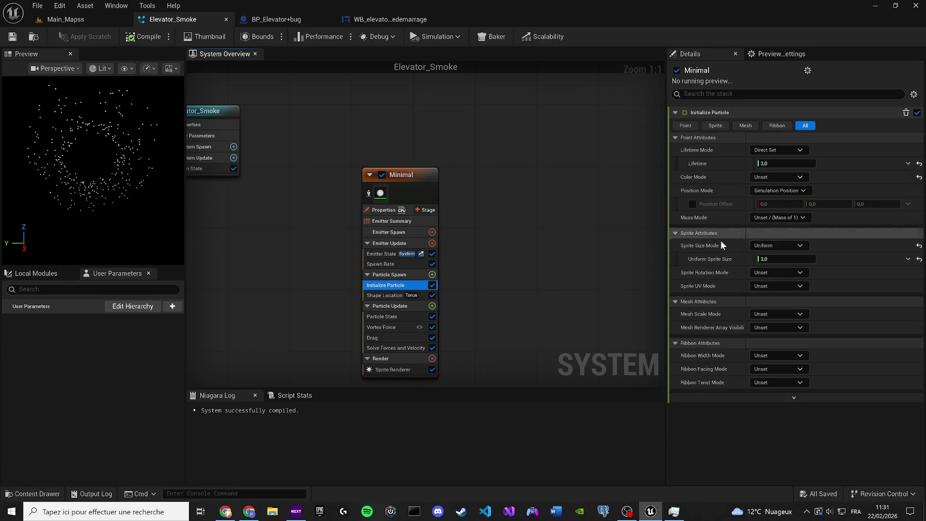
{"action": "left_click", "coordinate": [395, 295]}
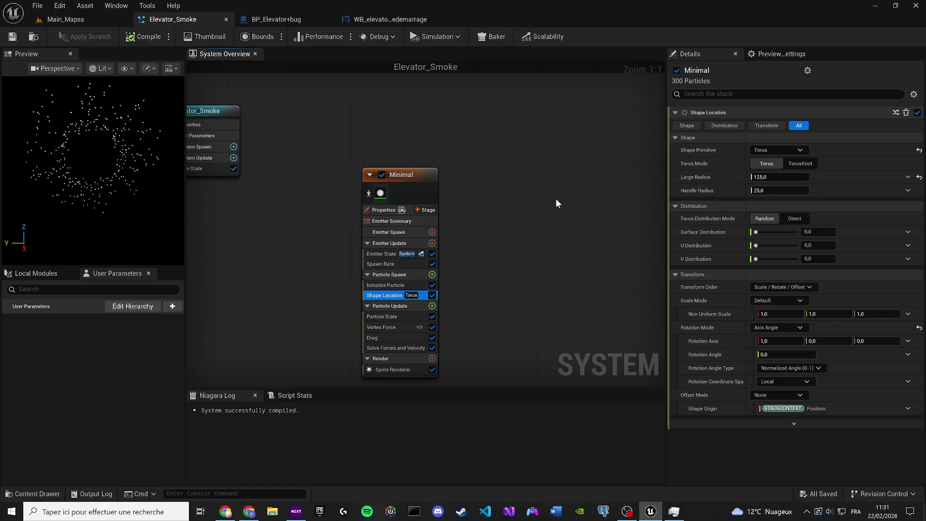
{"action": "left_click", "coordinate": [390, 284]}
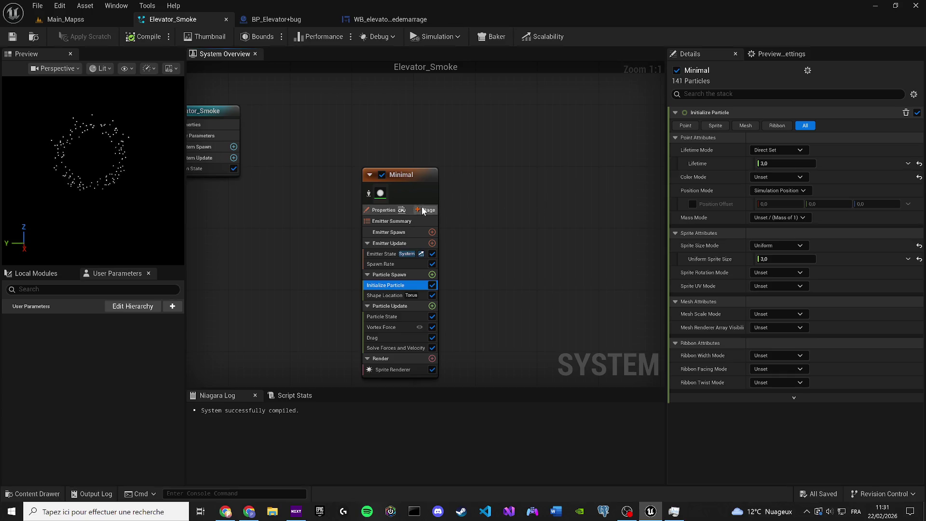
{"action": "left_click", "coordinate": [382, 295]}
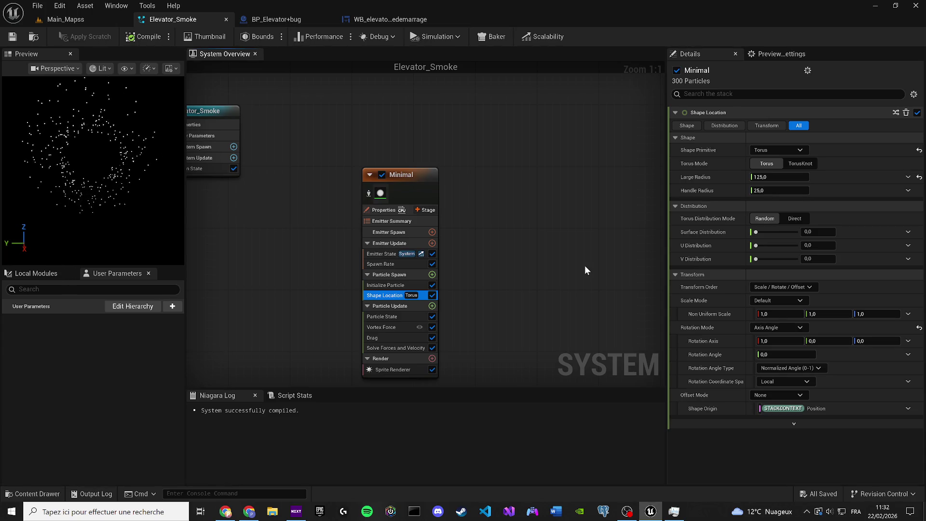
{"action": "left_click", "coordinate": [381, 336]}
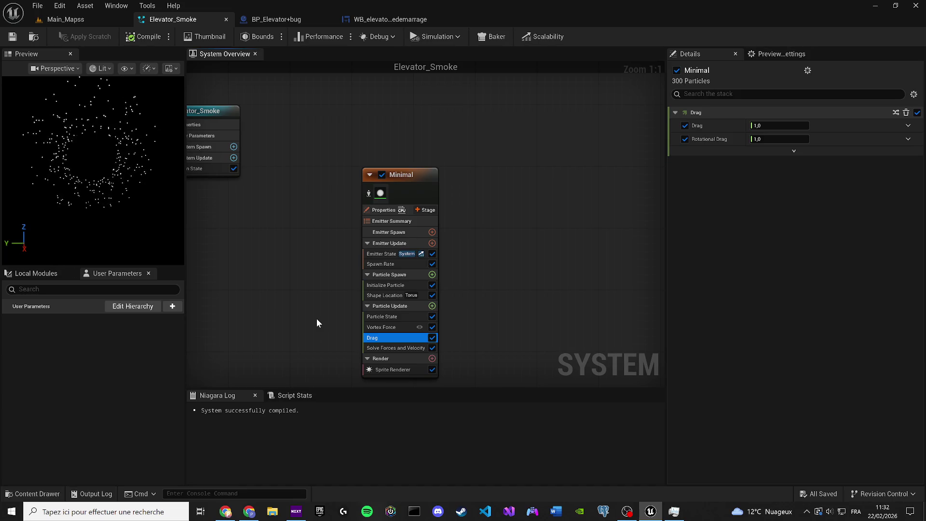
Step: Change the Vortex Force Amount from 200 to 100
{"action": "left_click", "coordinate": [395, 326]}
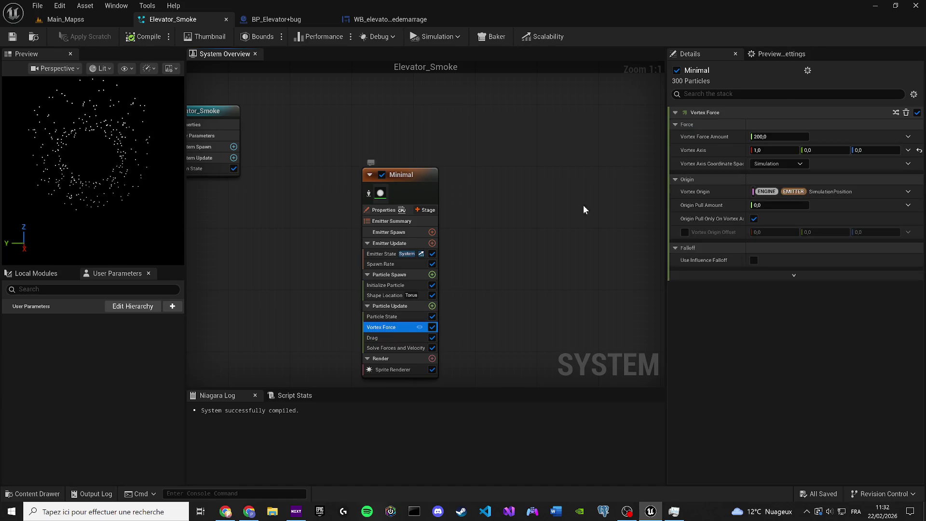
{"action": "left_click", "coordinate": [784, 136]}
{"action": "type", "text": "100"}
{"action": "key", "text": "Return"}
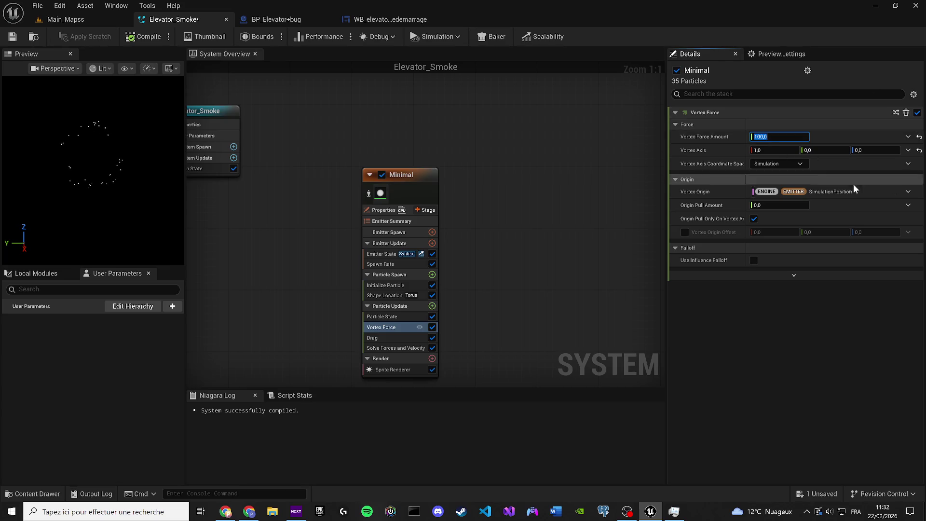
Step: Add the Scale Sprite Size module to Particle Update
{"action": "left_click", "coordinate": [433, 306]}
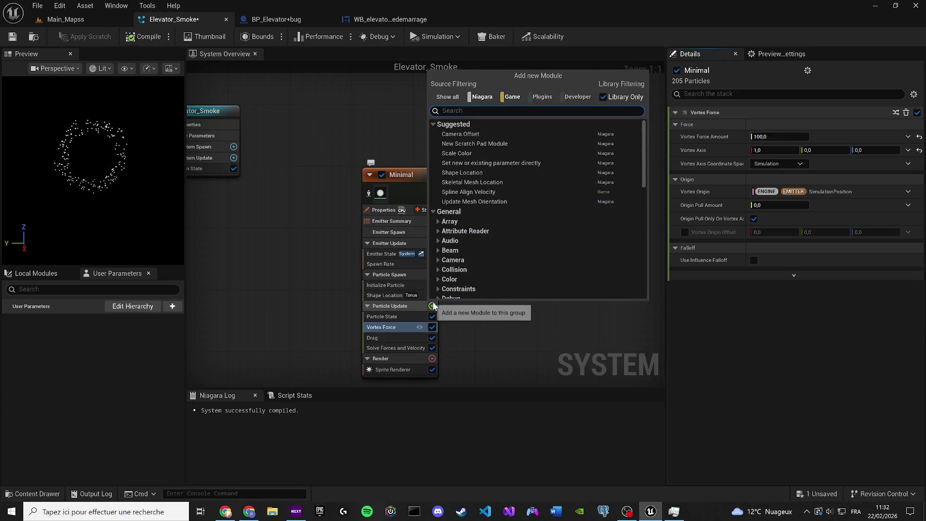
{"action": "type", "text": "size"}
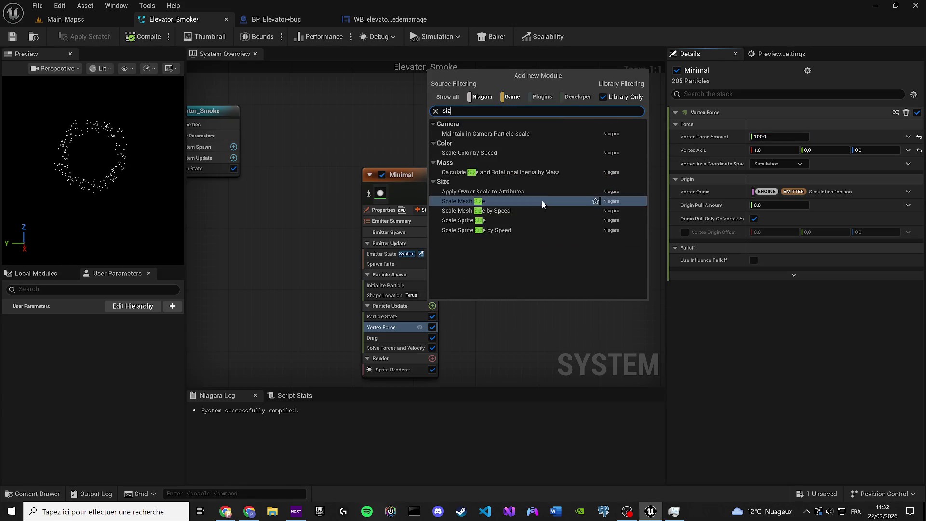
{"action": "left_click", "coordinate": [485, 221]}
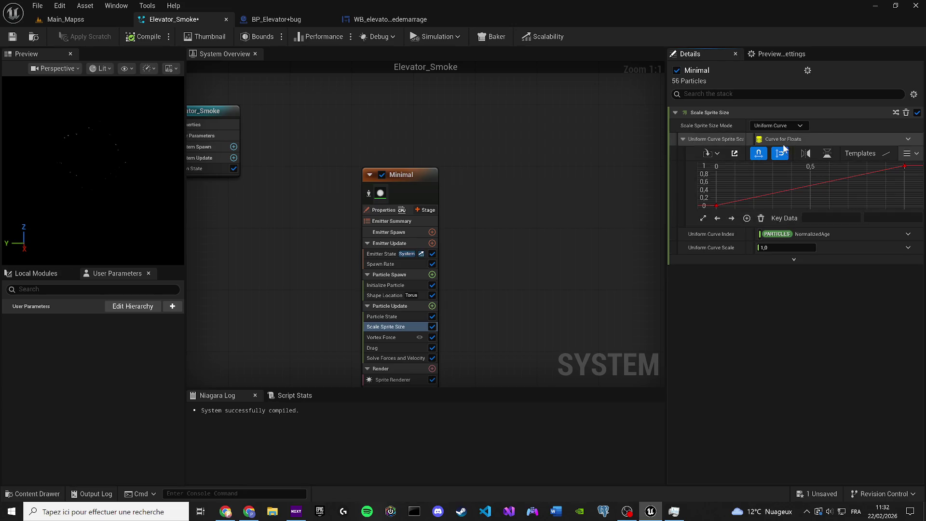
Step: Add a size key at 0.5 raised to 1, drop the end key to 0, and save
{"action": "mouse_move", "coordinate": [766, 196]}
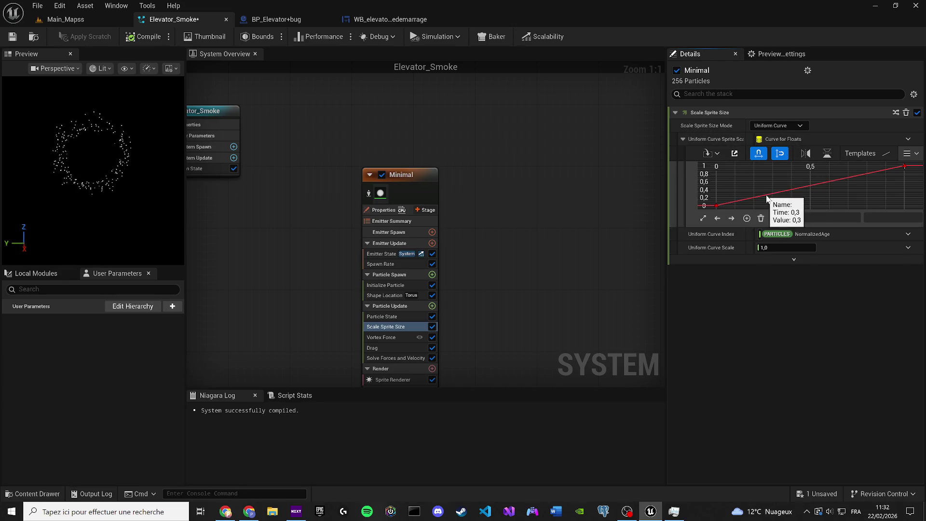
{"action": "right_click", "coordinate": [809, 188]}
{"action": "left_click", "coordinate": [810, 215]}
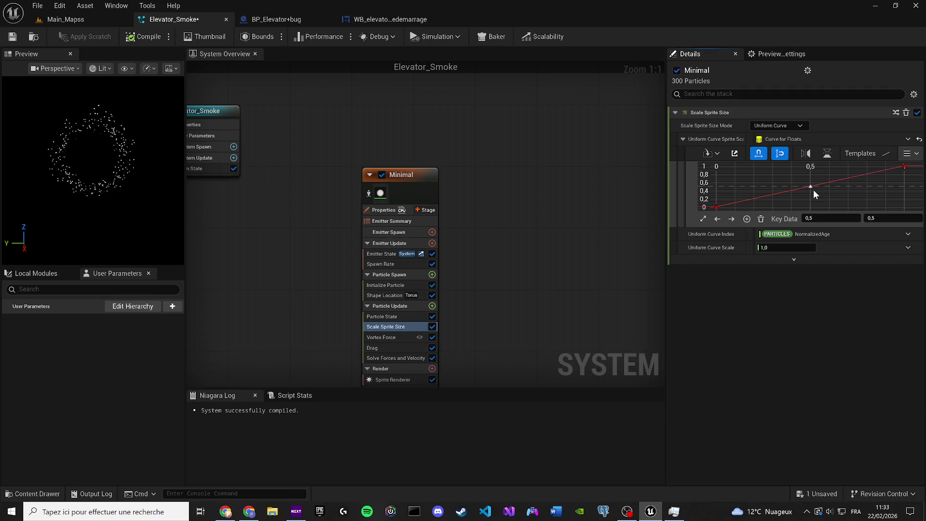
{"action": "mouse_move", "coordinate": [810, 186]}
{"action": "left_mouse_down"}
{"action": "mouse_move", "coordinate": [805, 158]}
{"action": "mouse_move", "coordinate": [806, 167]}
{"action": "left_mouse_up"}
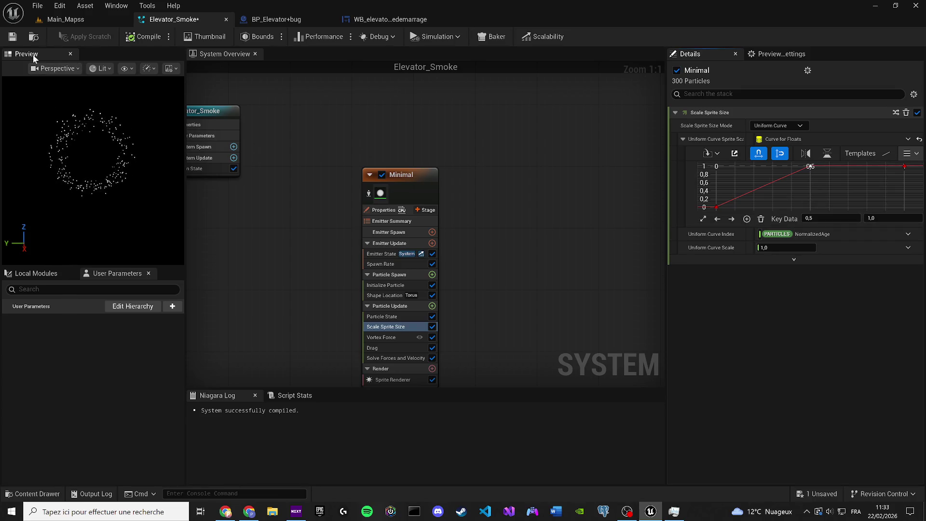
{"action": "left_click", "coordinate": [12, 37]}
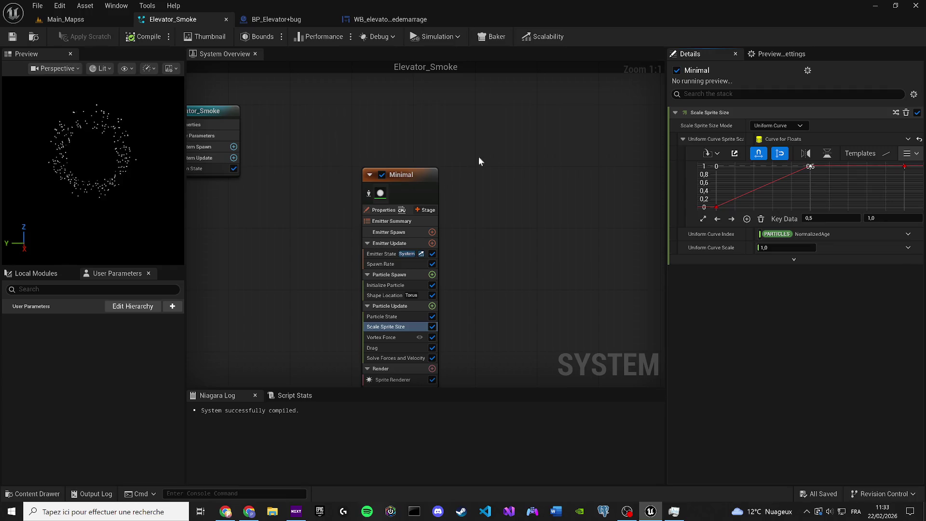
{"action": "left_click_drag", "start_coordinate": [904, 166], "coordinate": [904, 211]}
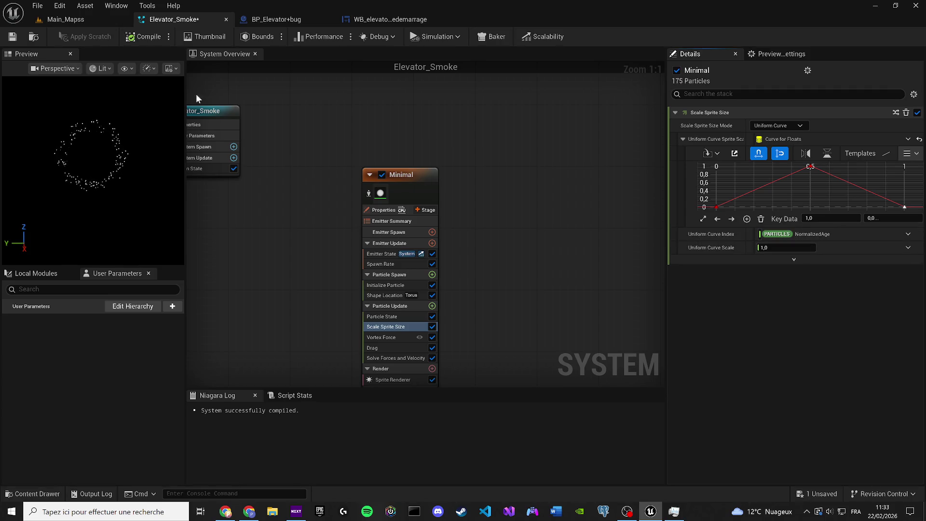
Step: Save the system and give the mid-life curve key automatic smoothing
{"action": "left_click", "coordinate": [12, 37]}
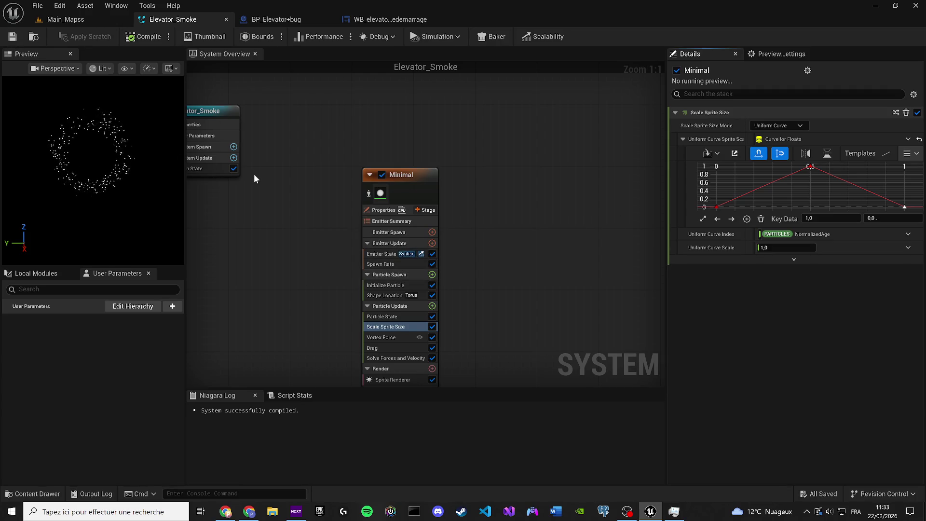
{"action": "right_click", "coordinate": [810, 166]}
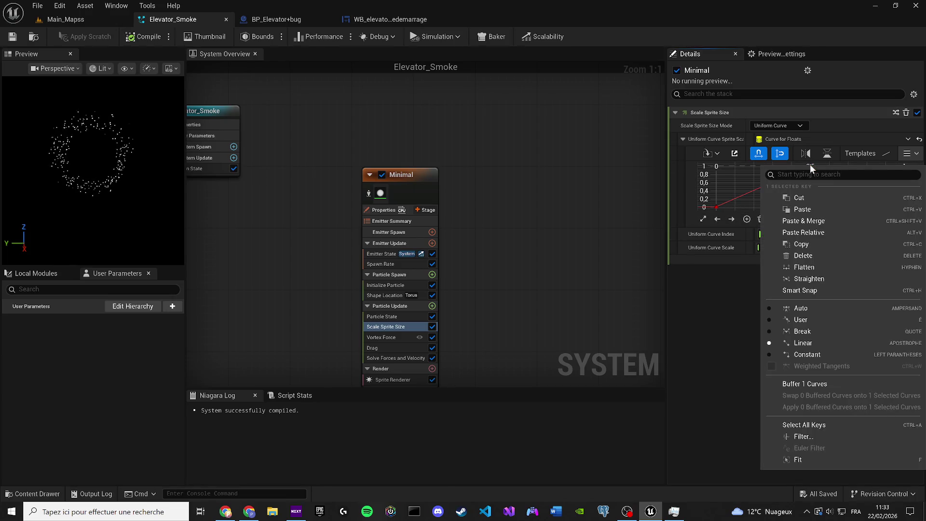
{"action": "left_click", "coordinate": [813, 311]}
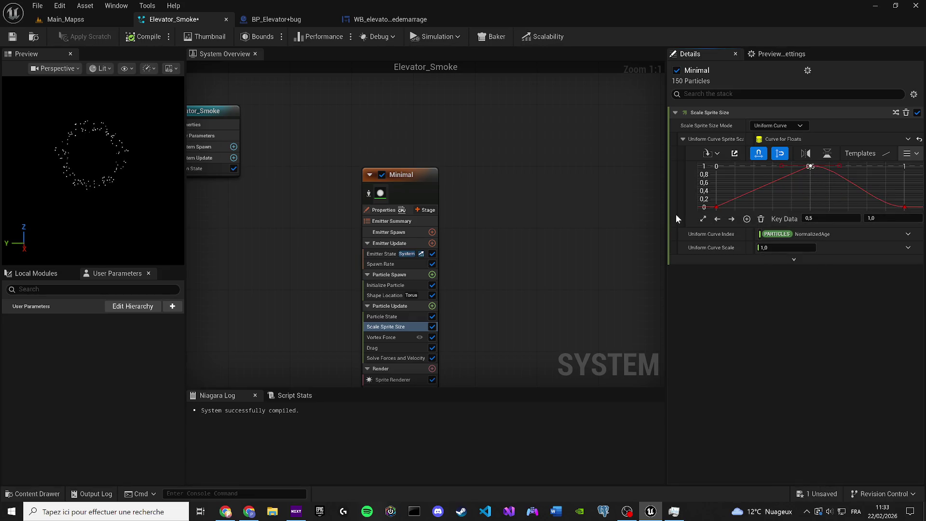
Step: Inspect the peak key's options without changes, then return to the Main_Mapss level
{"action": "right_click", "coordinate": [809, 166]}
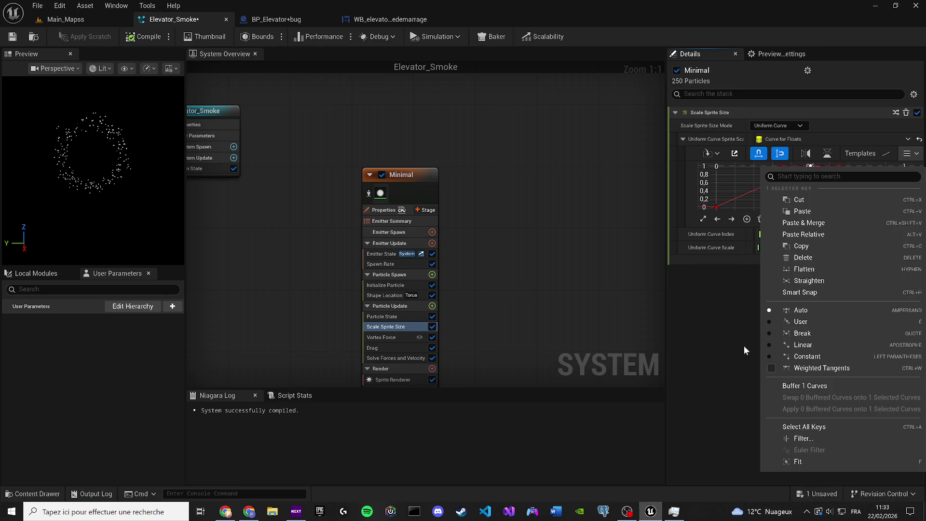
{"action": "left_click", "coordinate": [731, 302]}
{"action": "scroll", "coordinate": [811, 166], "scroll_direction": "up", "scroll_amount": 1}
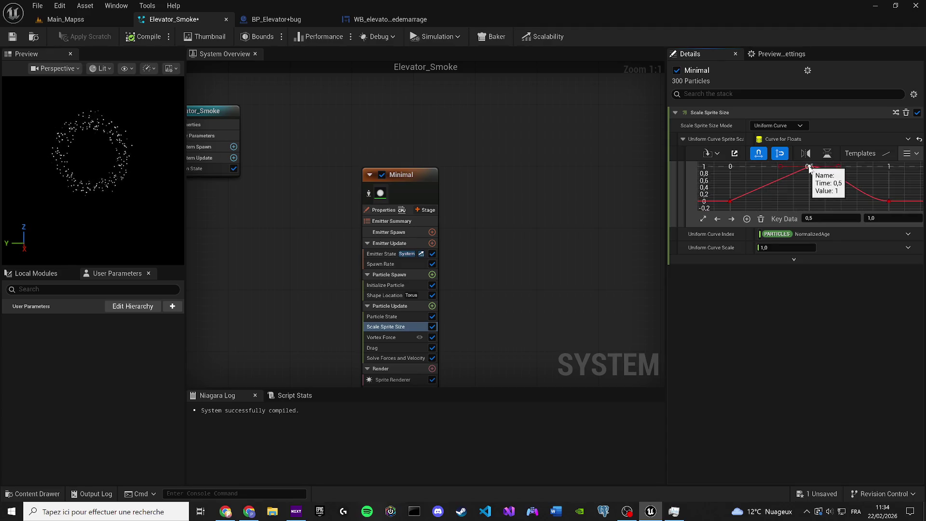
{"action": "right_click", "coordinate": [809, 166]}
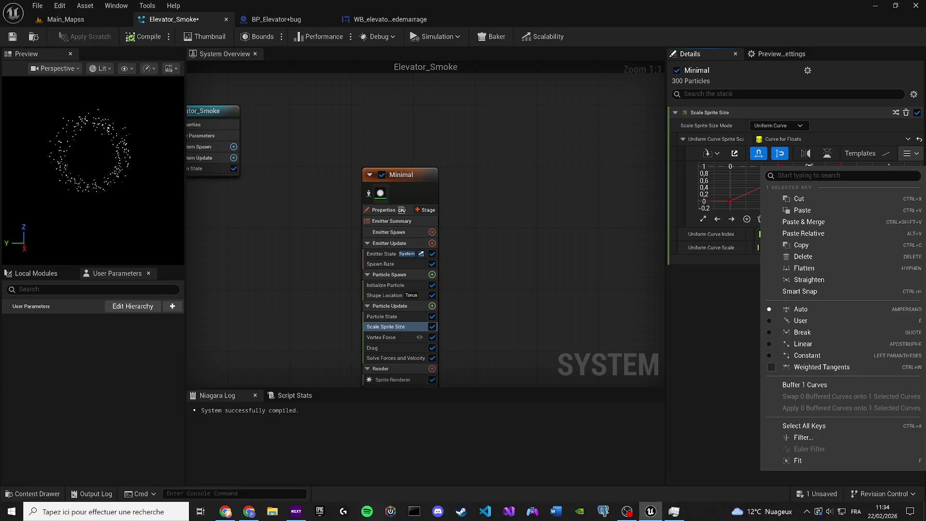
{"action": "left_click", "coordinate": [710, 337]}
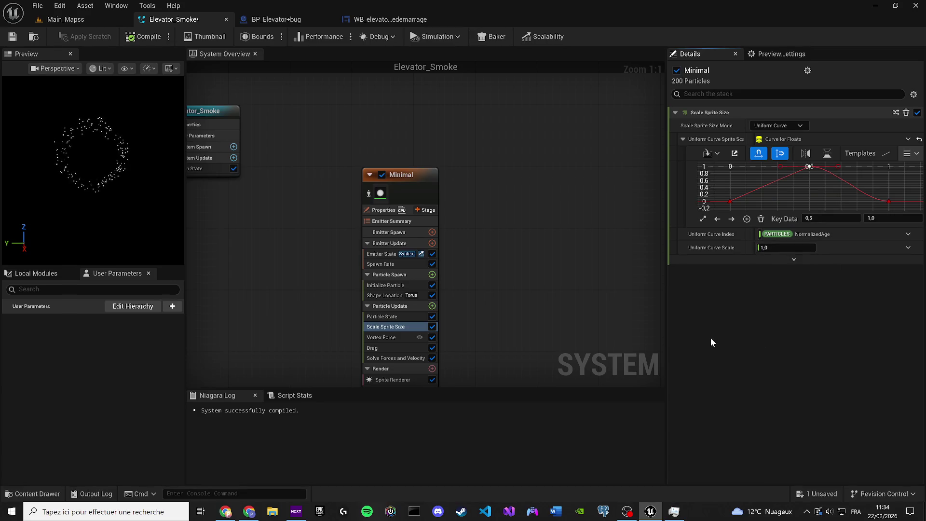
{"action": "left_click", "coordinate": [77, 18]}
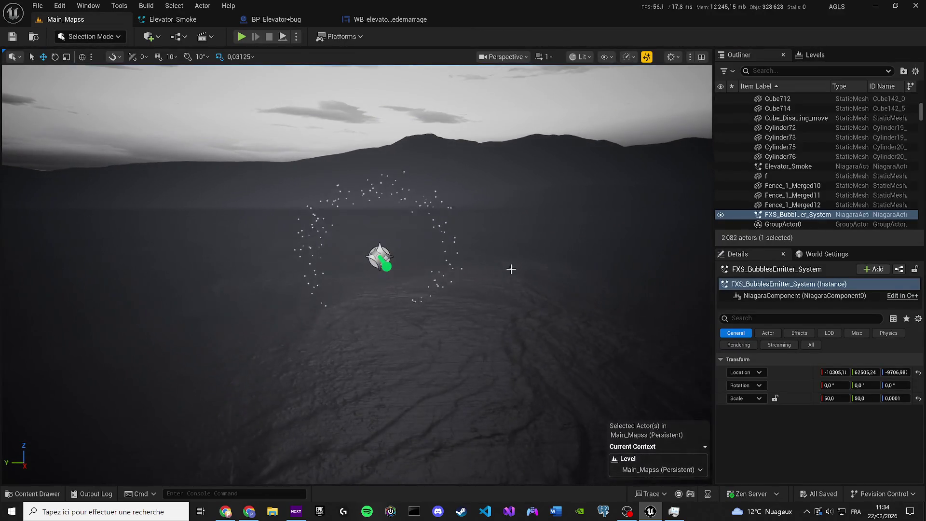
Step: Select the Elevator_Smoke actor in the Outliner and go back to its Niagara system editor
{"action": "left_click", "coordinate": [381, 257]}
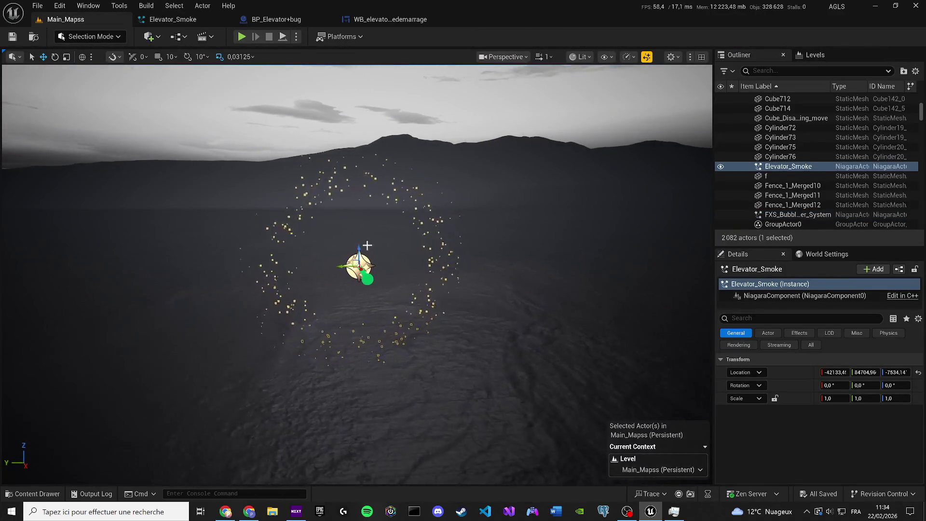
{"action": "left_click", "coordinate": [182, 20]}
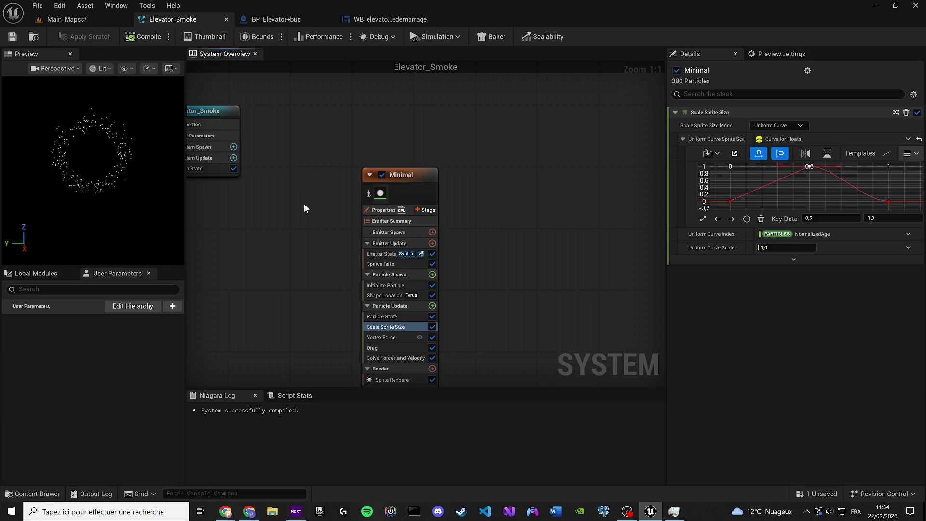
{"action": "mouse_move", "coordinate": [389, 314]}
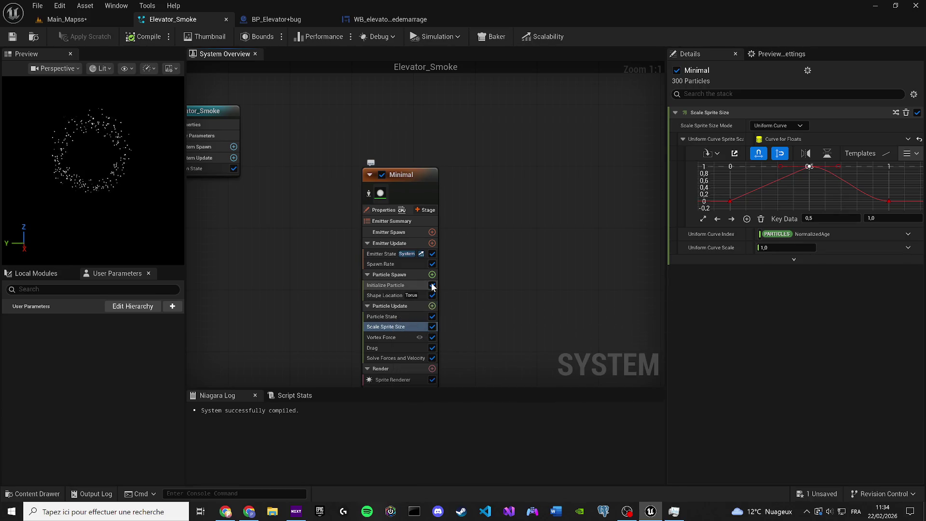
Step: Add the Set Fluid Source Attributes module to Particle Update
{"action": "left_click", "coordinate": [432, 305]}
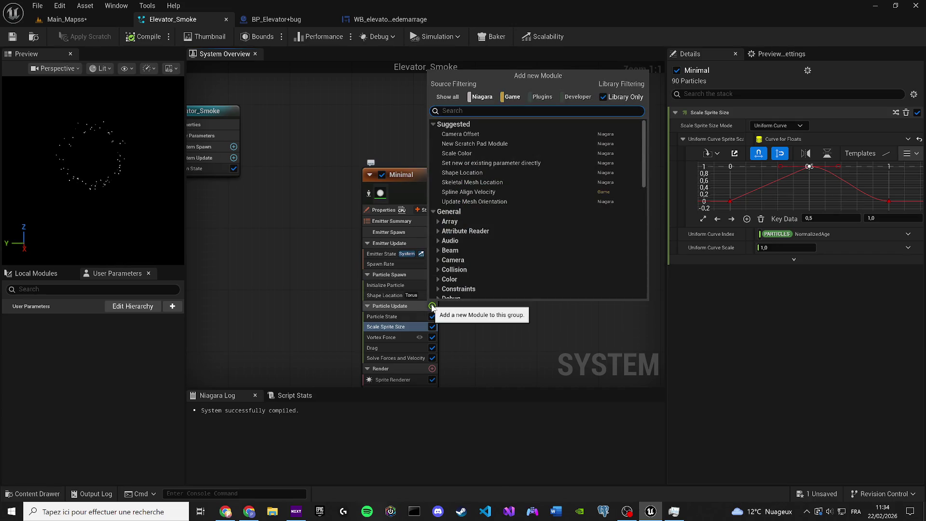
{"action": "type", "text": "flui"}
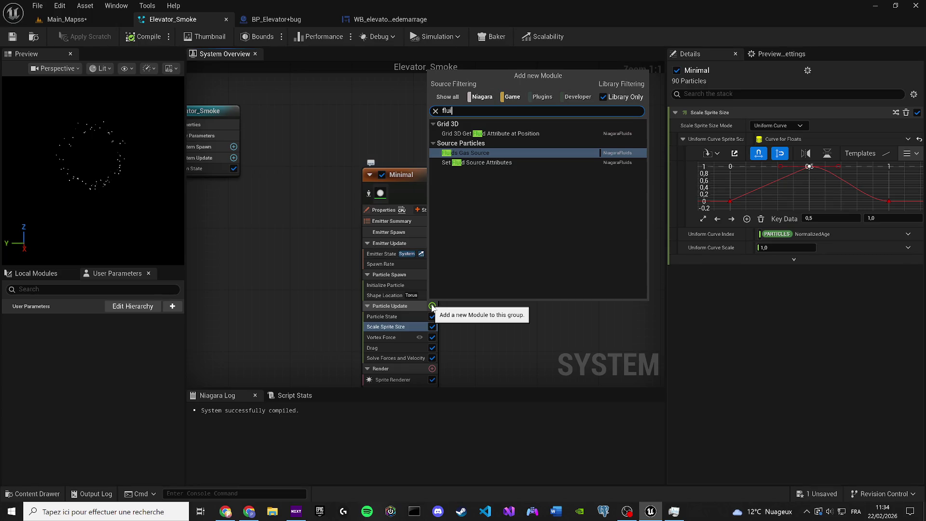
{"action": "key", "text": "Down"}
{"action": "key", "text": "Return"}
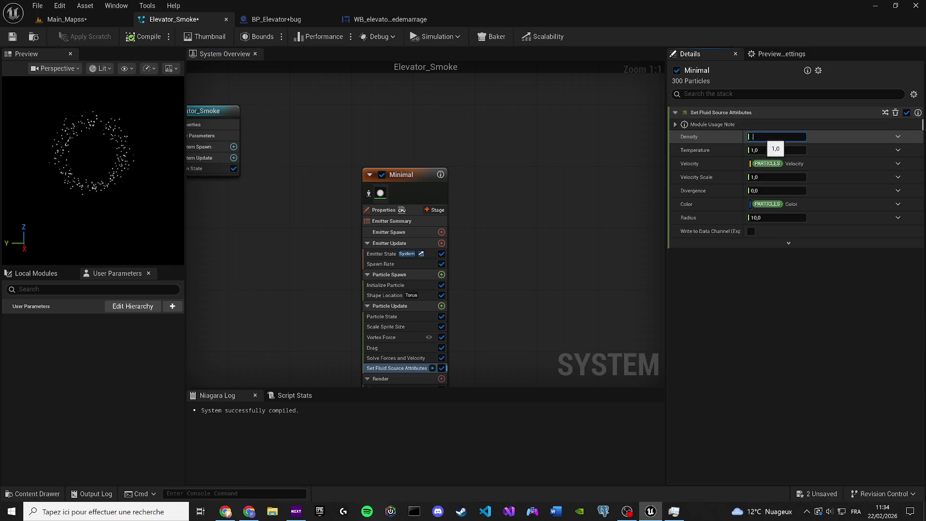
Step: Set the fluid source Density to 0.3 and Temperature to 0, then save
{"action": "left_click_drag", "start_coordinate": [762, 138], "coordinate": [765, 145]}
{"action": "key", "text": "Tab"}
{"action": "type", "text": "0"}
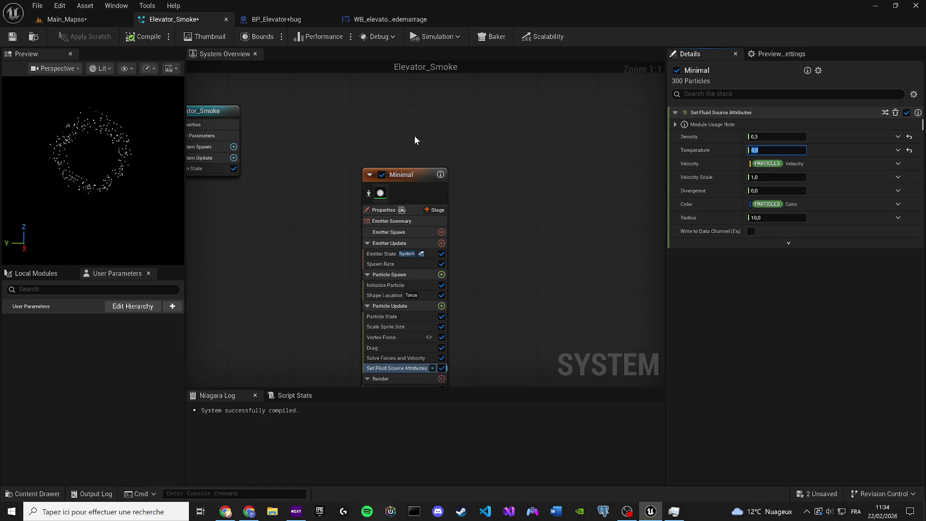
{"action": "left_click", "coordinate": [7, 38]}
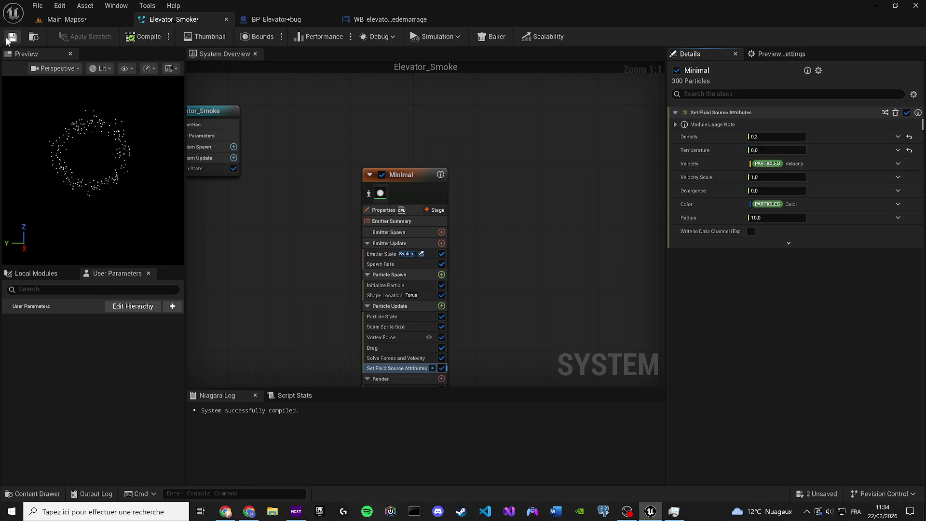
{"action": "right_click", "coordinate": [277, 202]}
Step: Search the emitter browser for 'rid 3' and add the Grid3D_Gas_Master_Emitter template
{"action": "left_click", "coordinate": [303, 223]}
{"action": "type", "text": "g"}
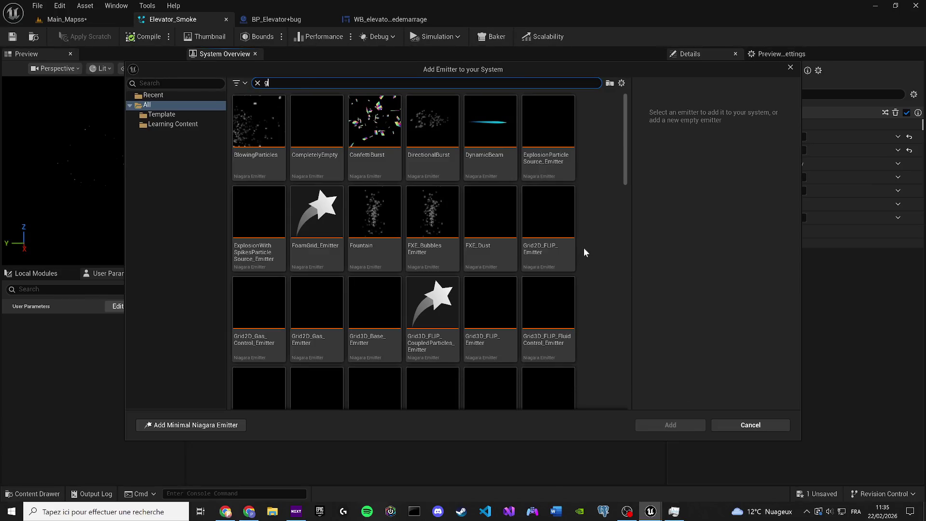
{"action": "type", "text": "rid 3"}
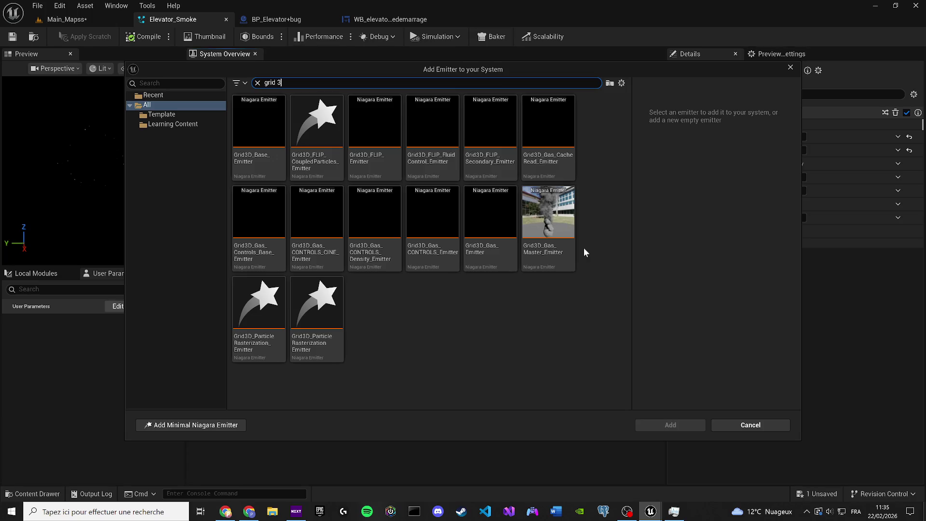
{"action": "mouse_move", "coordinate": [550, 221]}
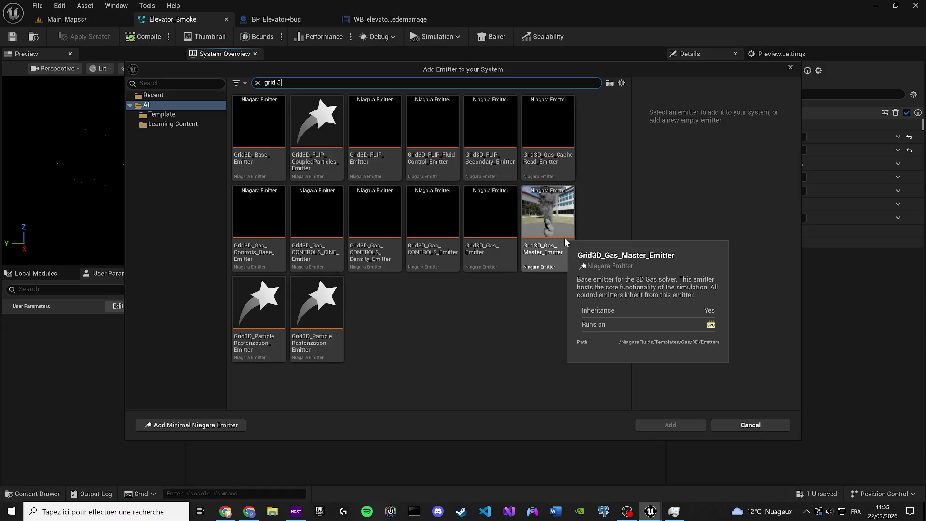
{"action": "left_click", "coordinate": [566, 242]}
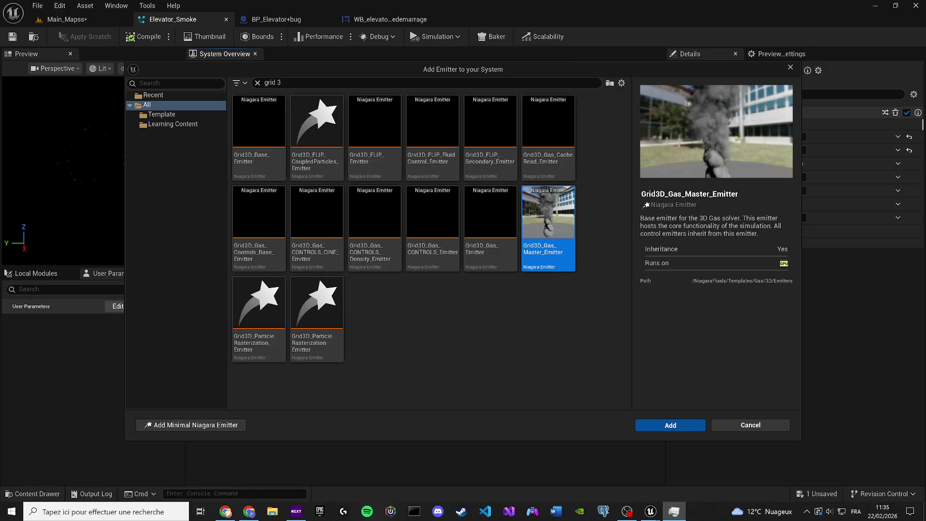
{"action": "key", "text": "Escape"}
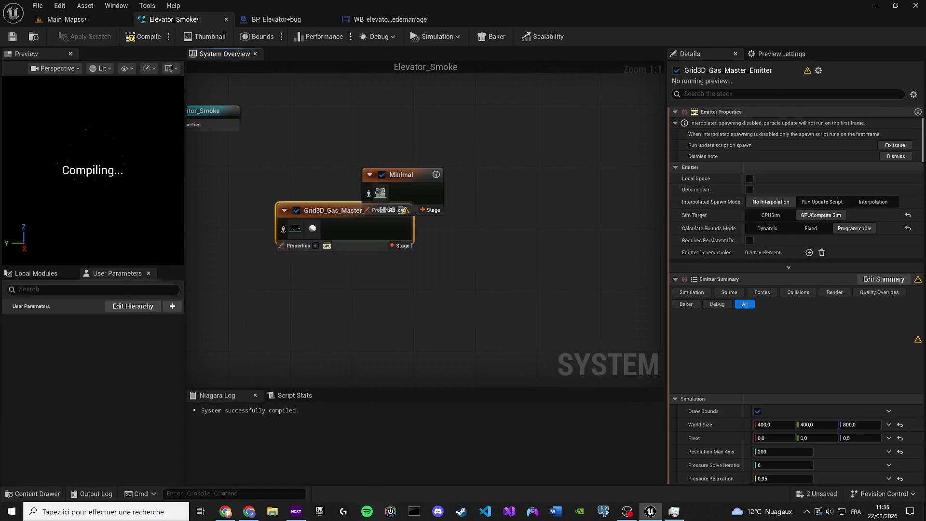
Step: Place the Grid3D gas master emitter node to the right of the Minimal emitter
{"action": "scroll", "coordinate": [333, 216], "scroll_direction": "down", "scroll_amount": 2}
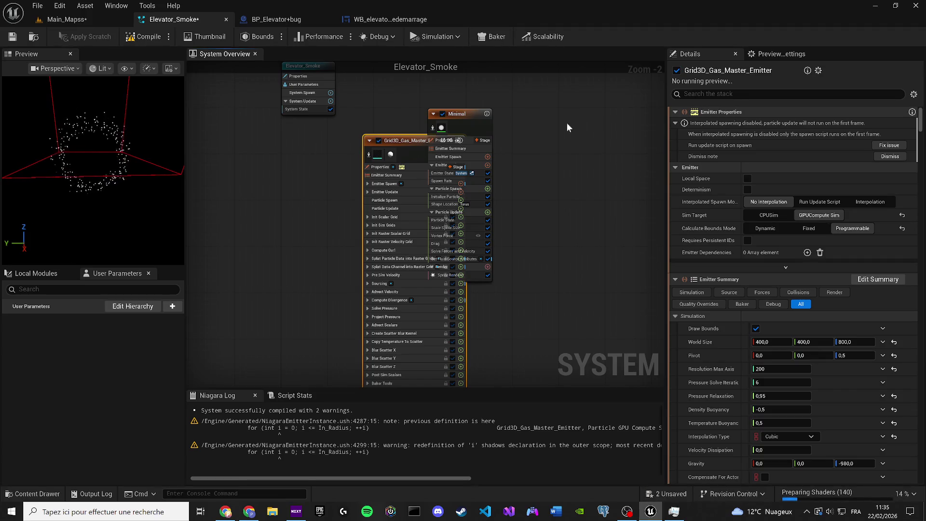
{"action": "mouse_move", "coordinate": [393, 138]}
{"action": "left_mouse_down"}
{"action": "mouse_move", "coordinate": [379, 142]}
{"action": "mouse_move", "coordinate": [584, 135]}
{"action": "mouse_move", "coordinate": [593, 110]}
{"action": "left_mouse_up"}
{"action": "left_click", "coordinate": [496, 105]}
{"action": "scroll", "coordinate": [496, 105], "scroll_direction": "down", "scroll_amount": 2}
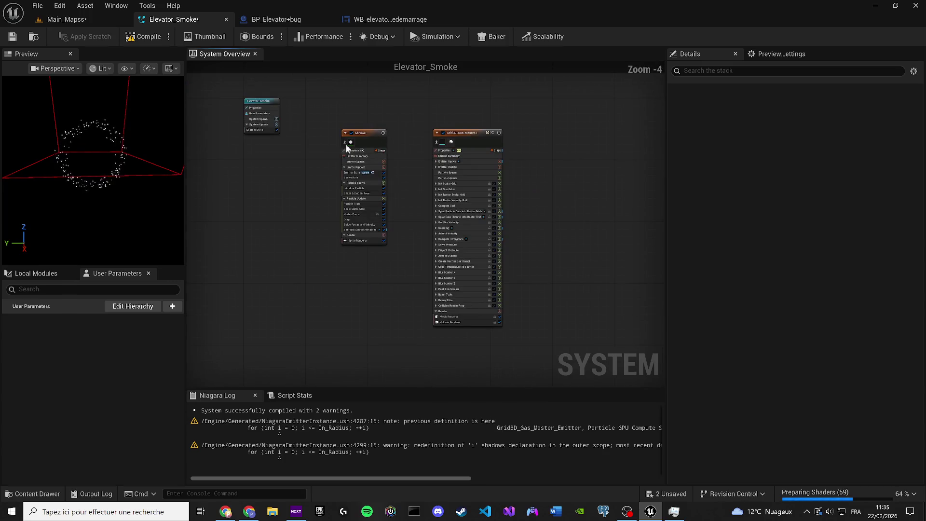
{"action": "mouse_move", "coordinate": [107, 134]}
{"action": "left_mouse_down"}
{"action": "mouse_move", "coordinate": [154, 127]}
{"action": "mouse_move", "coordinate": [125, 116]}
{"action": "left_mouse_up"}
Step: Frame the Elevator_Smoke effect in the Main_Mapss viewport, then return to its system editor
{"action": "left_click", "coordinate": [67, 19]}
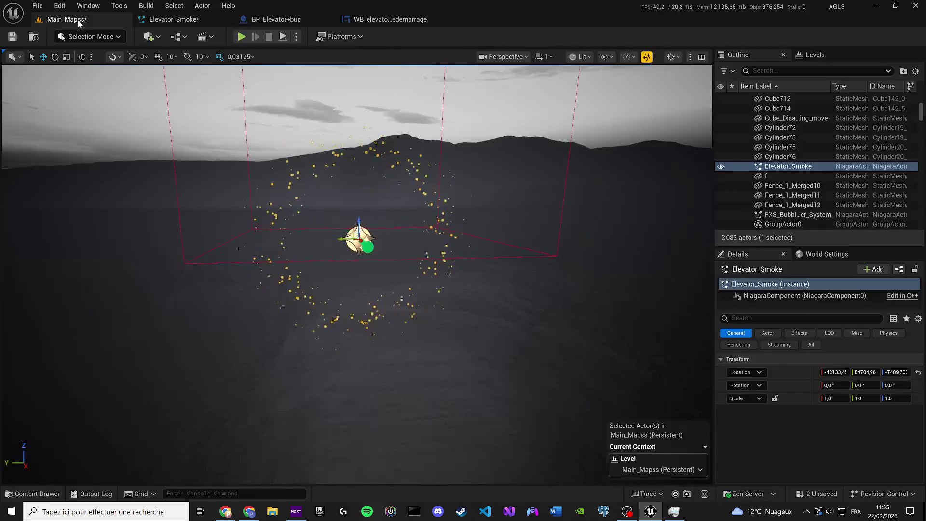
{"action": "key", "text": "f"}
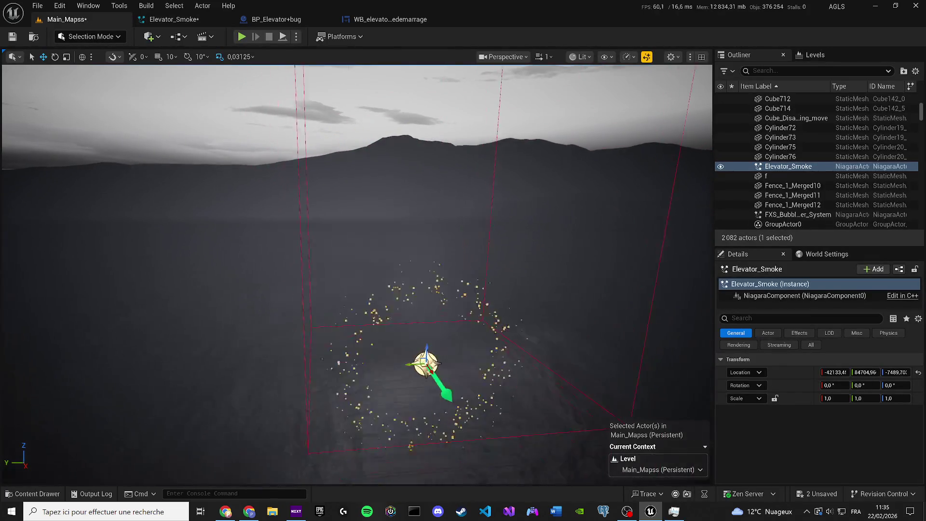
{"action": "left_click", "coordinate": [169, 19]}
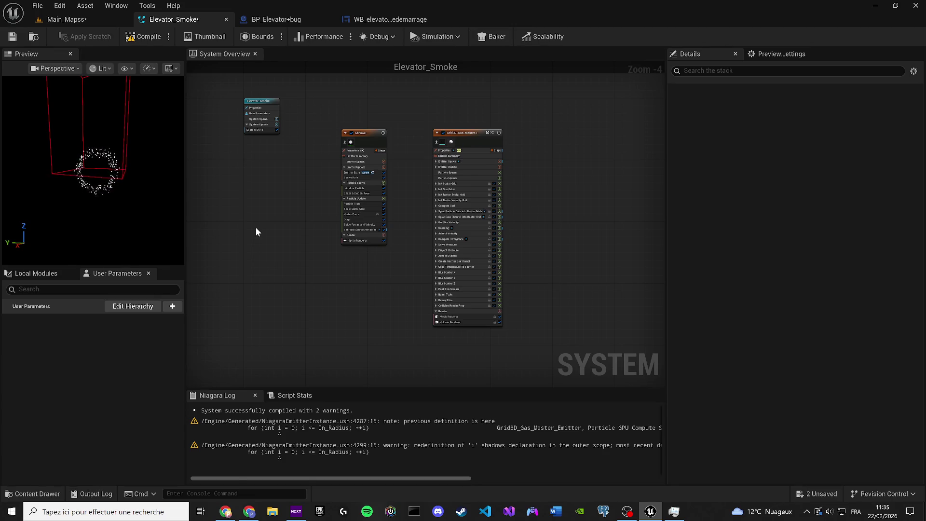
Step: Add the Grid3D_Gas_Master_Emitter found by searching 'grid3d', then save with Ctrl+S
{"action": "scroll", "coordinate": [485, 166], "scroll_direction": "up", "scroll_amount": 1}
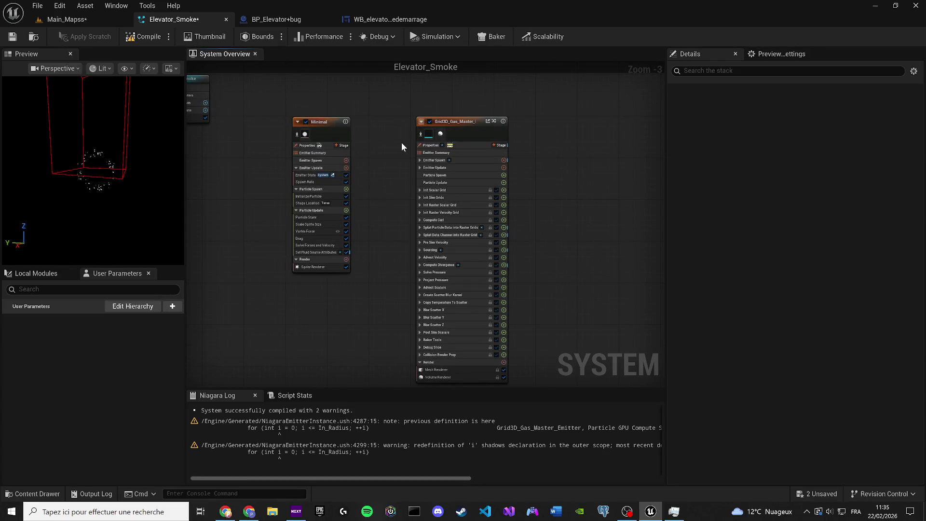
{"action": "right_click", "coordinate": [535, 152]}
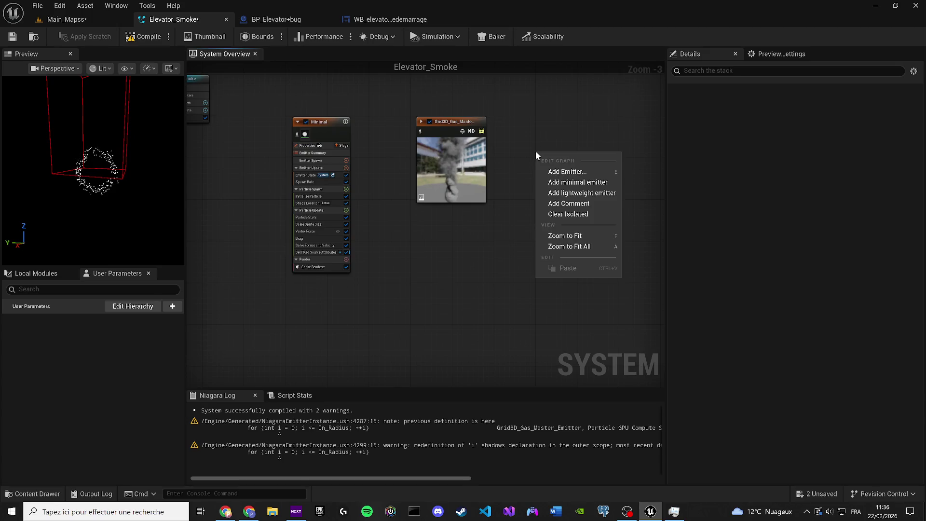
{"action": "left_click", "coordinate": [562, 172]}
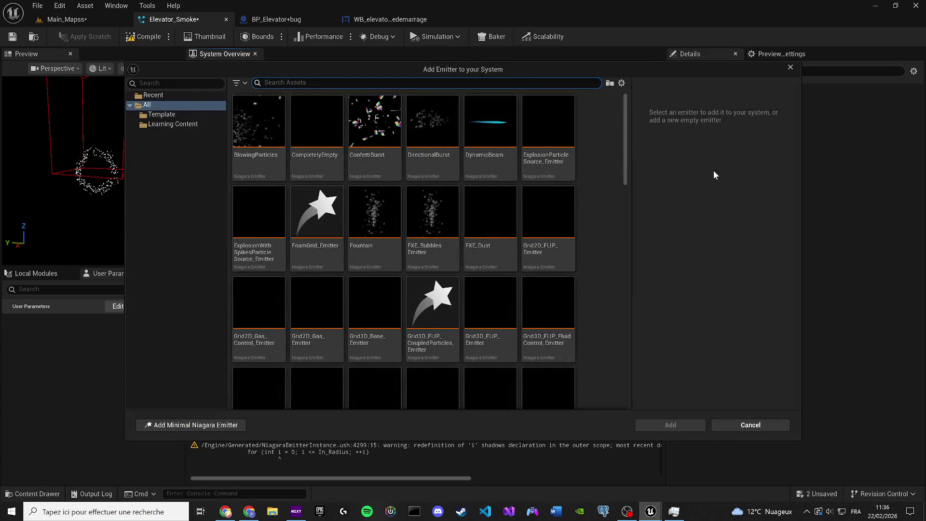
{"action": "type", "text": "grid"}
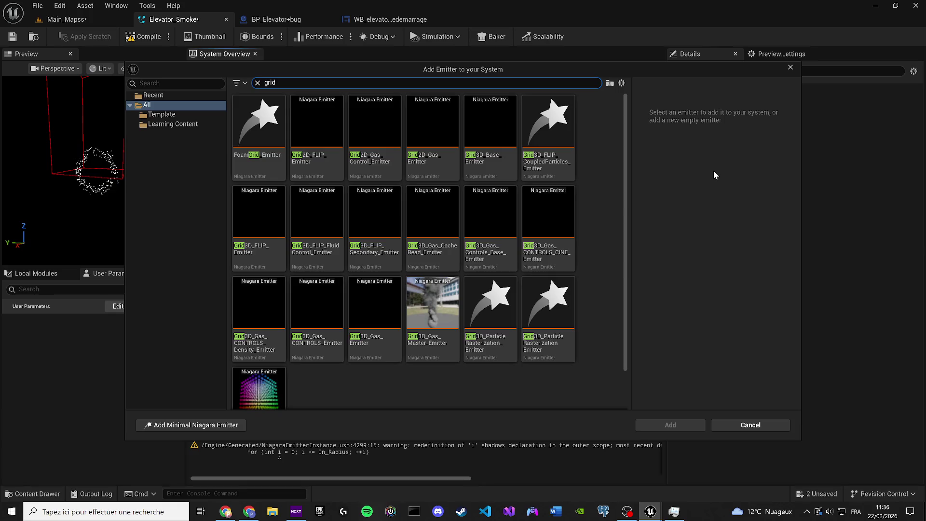
{"action": "type", "text": "3d"}
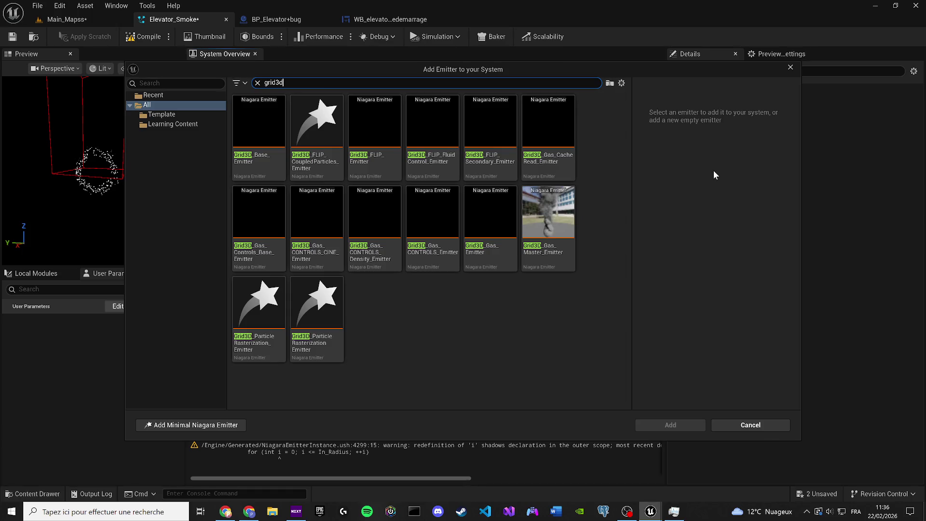
{"action": "double_click", "coordinate": [548, 213]}
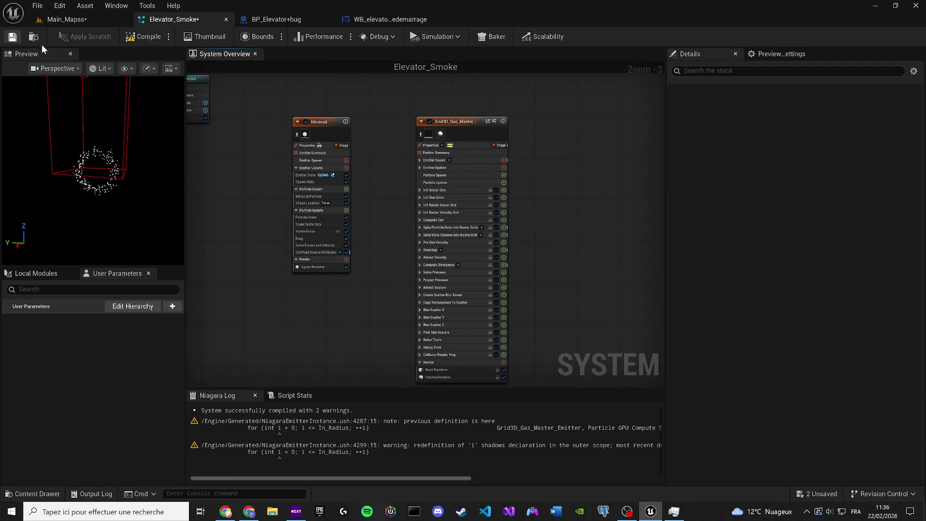
{"action": "key", "text": "ctrl+s"}
Step: Compile the smoke system, save Main_Mapss, focus on Elevator_Smoke, then reopen its editor
{"action": "left_click", "coordinate": [138, 38]}
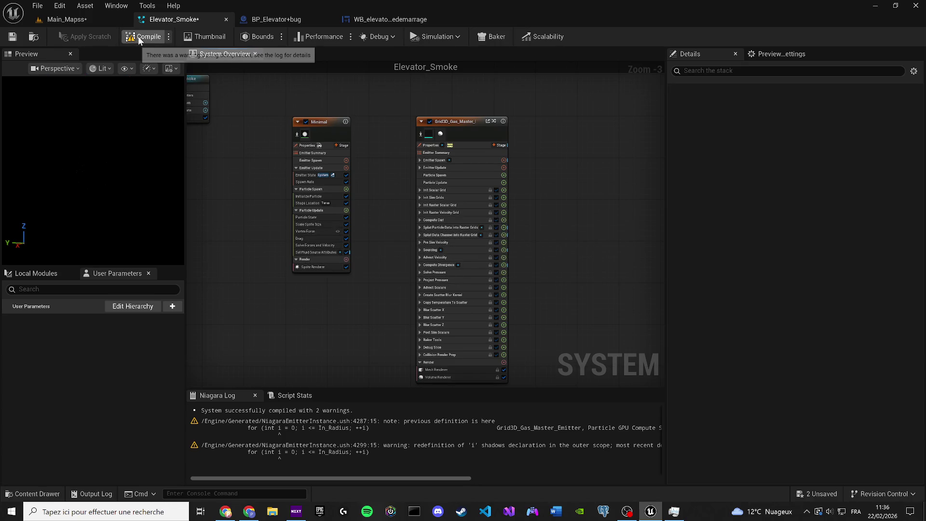
{"action": "left_click", "coordinate": [62, 17]}
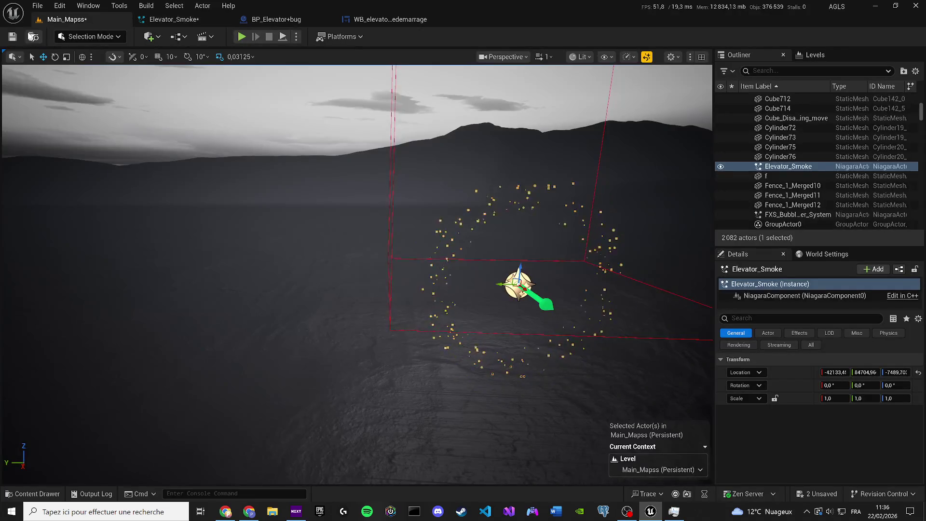
{"action": "left_click", "coordinate": [13, 36]}
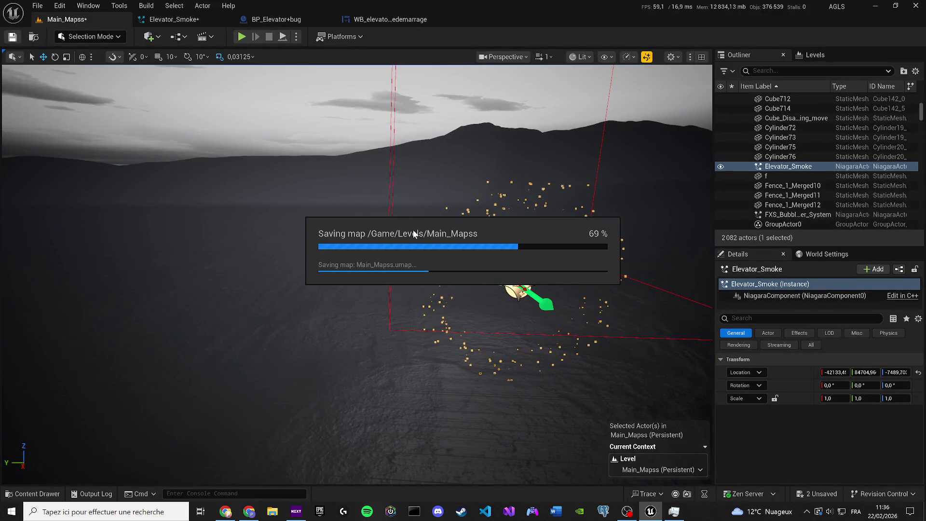
{"action": "scroll", "coordinate": [676, 331], "scroll_direction": "up", "scroll_amount": 5}
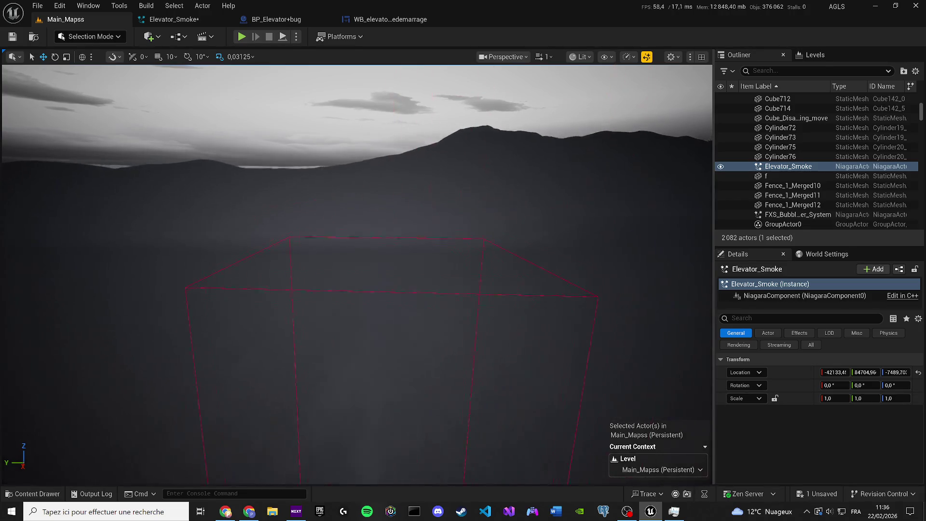
{"action": "key", "text": "f"}
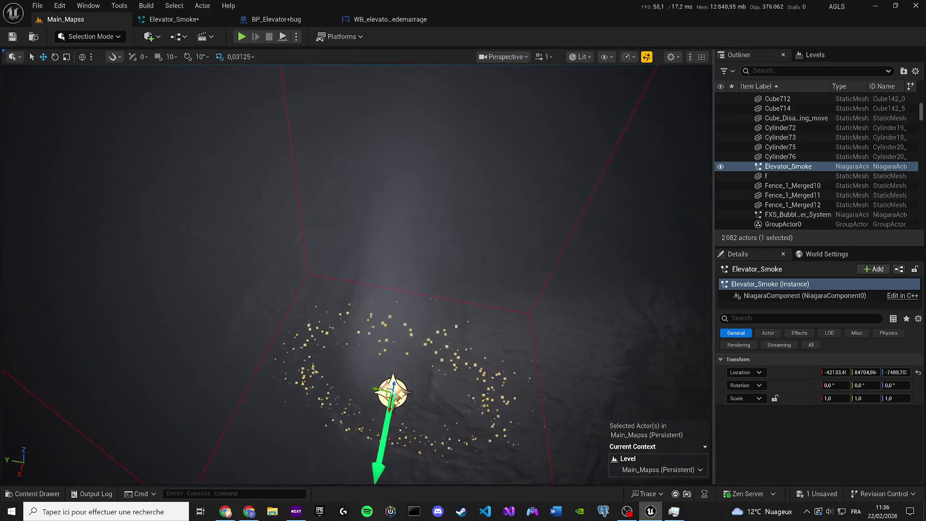
{"action": "scroll", "coordinate": [395, 280], "scroll_direction": "up", "scroll_amount": 3}
{"action": "left_click", "coordinate": [169, 19]}
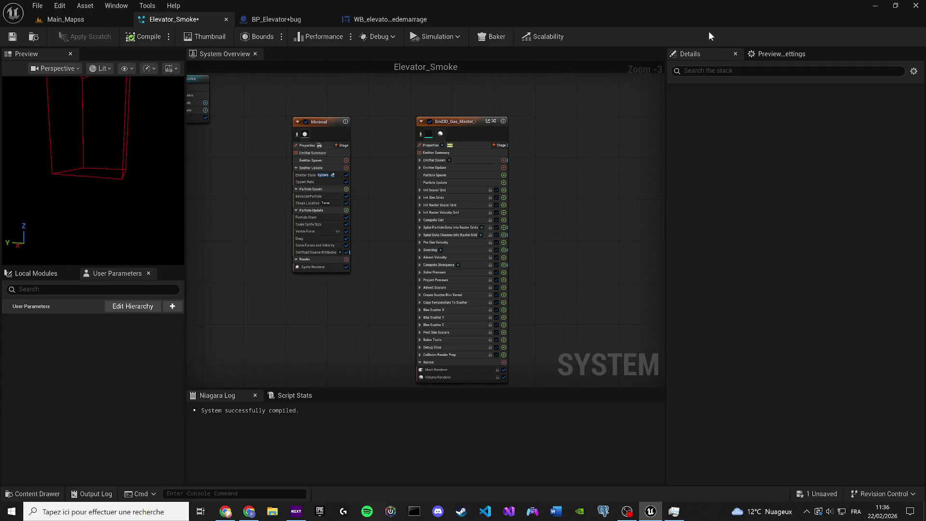
Step: Select the Grid3D gas emitter and filter its Emitter Summary to the particle source settings
{"action": "left_click_drag", "start_coordinate": [456, 129], "coordinate": [466, 134]}
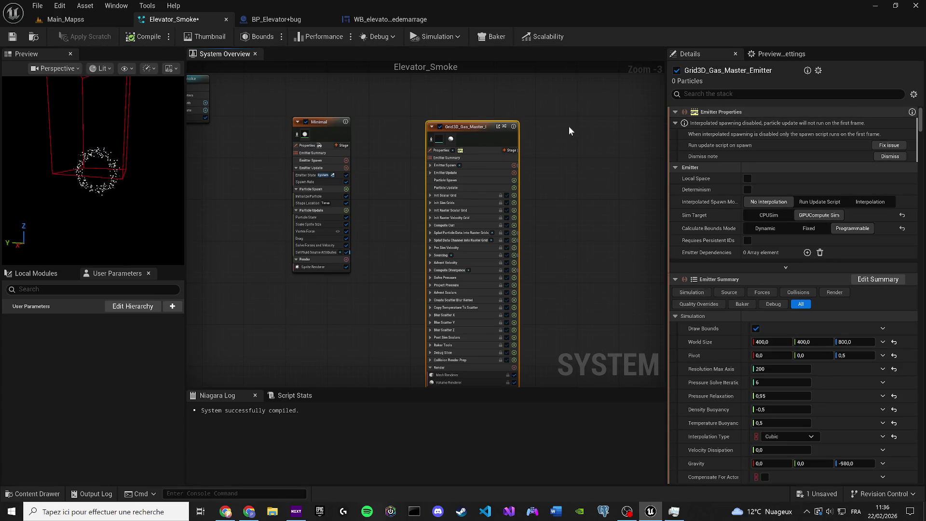
{"action": "left_click", "coordinate": [471, 157]}
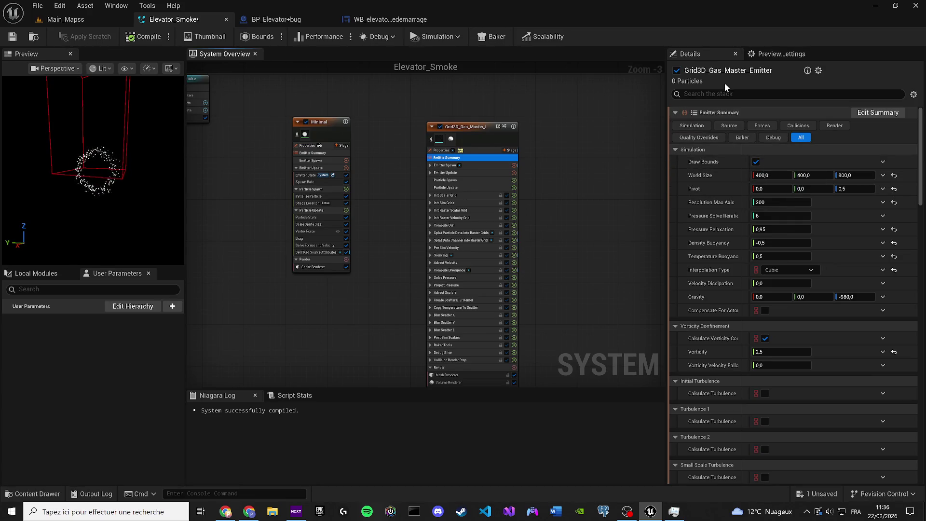
{"action": "left_click", "coordinate": [726, 124]}
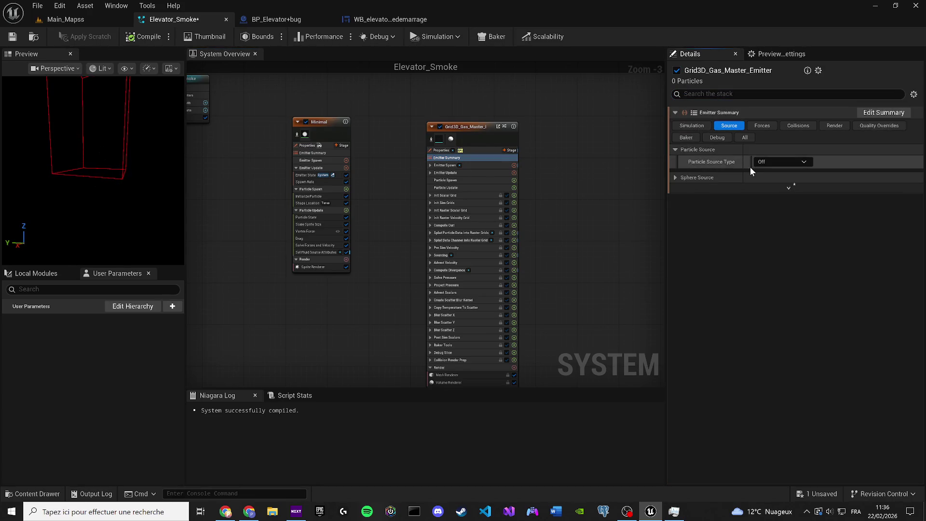
{"action": "left_click", "coordinate": [779, 160]}
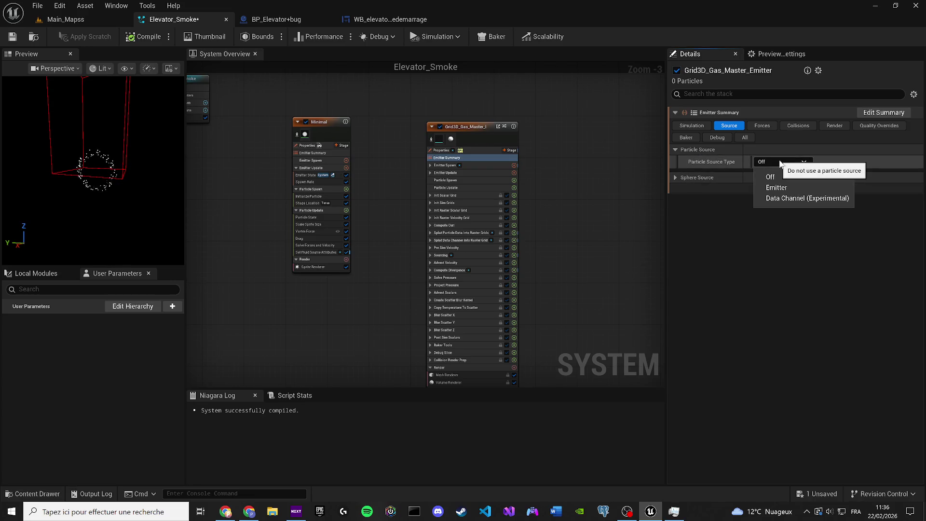
{"action": "left_click", "coordinate": [780, 164]}
Step: Disable the sphere source, set Particle Source Type to Emitter, and recompile
{"action": "left_click", "coordinate": [674, 177]}
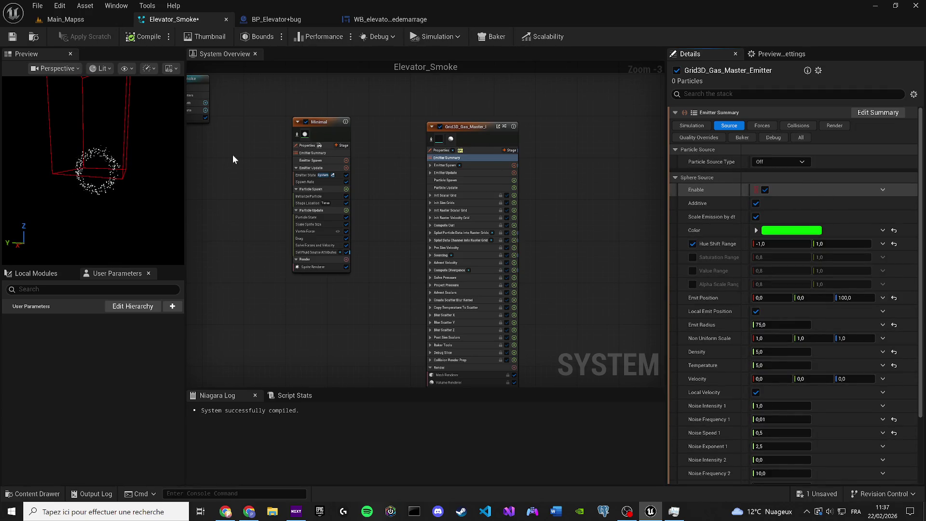
{"action": "key", "text": "space"}
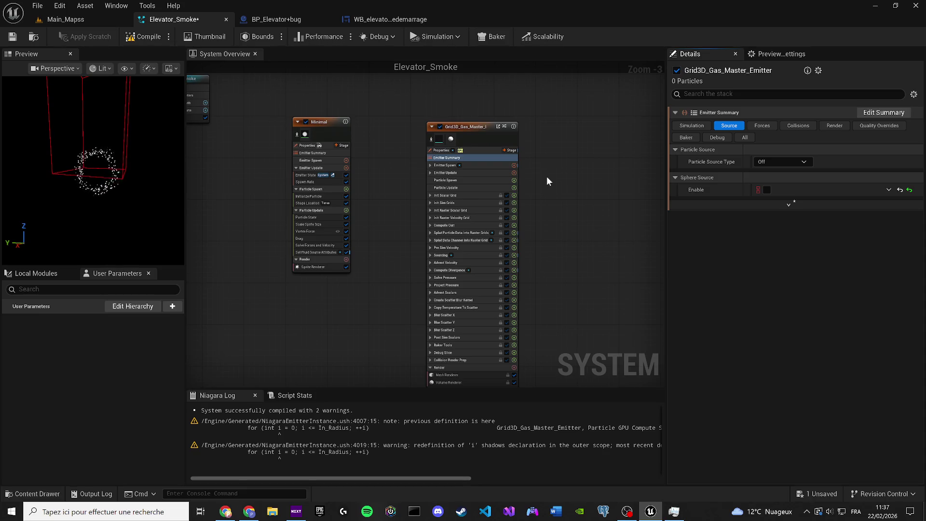
{"action": "left_click", "coordinate": [773, 163]}
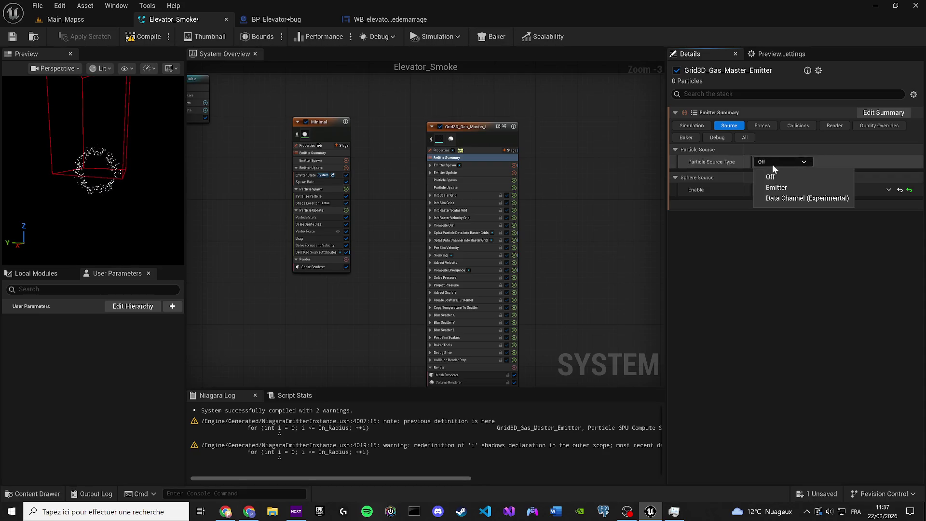
{"action": "left_click", "coordinate": [773, 188]}
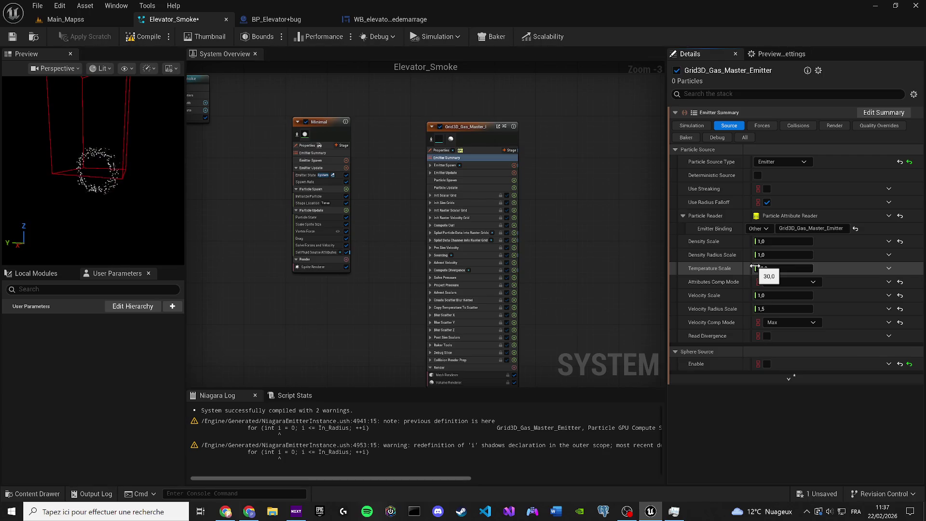
{"action": "left_click", "coordinate": [144, 37]}
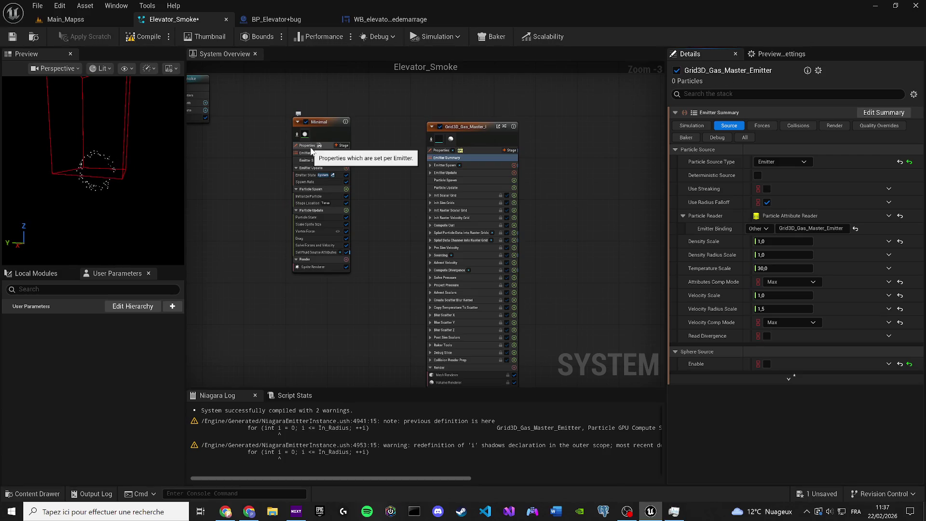
{"action": "left_click", "coordinate": [308, 145]}
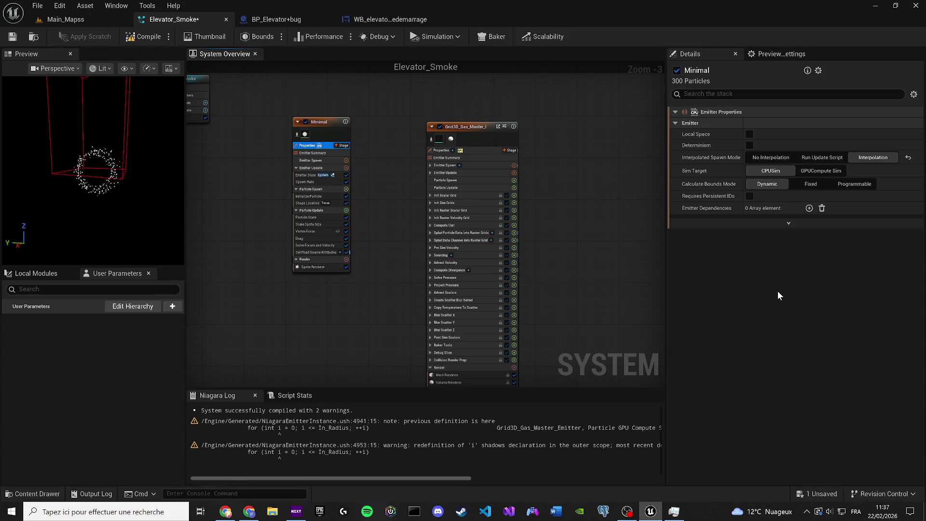
Step: Switch Minimal to GPUCompute Sim with Fixed bounds, recompile to clear warnings, and save
{"action": "left_click", "coordinate": [788, 223]}
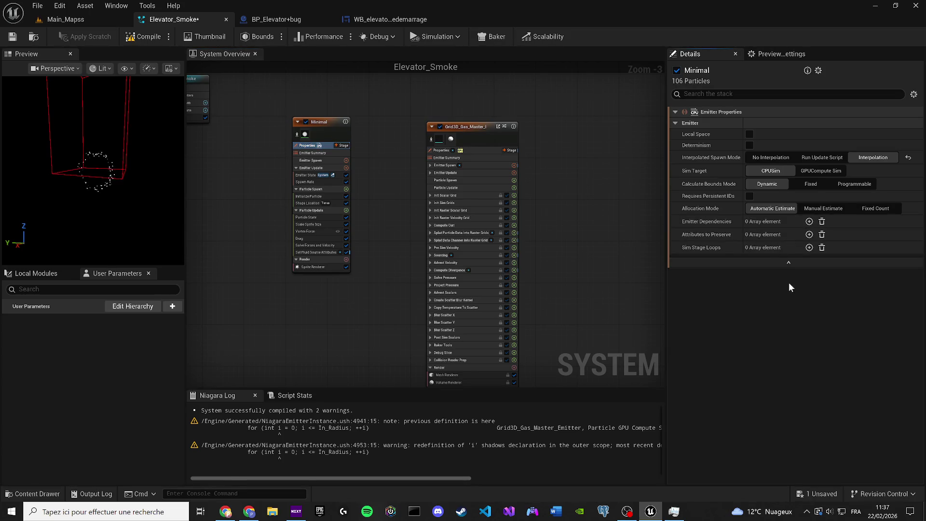
{"action": "left_click", "coordinate": [800, 172]}
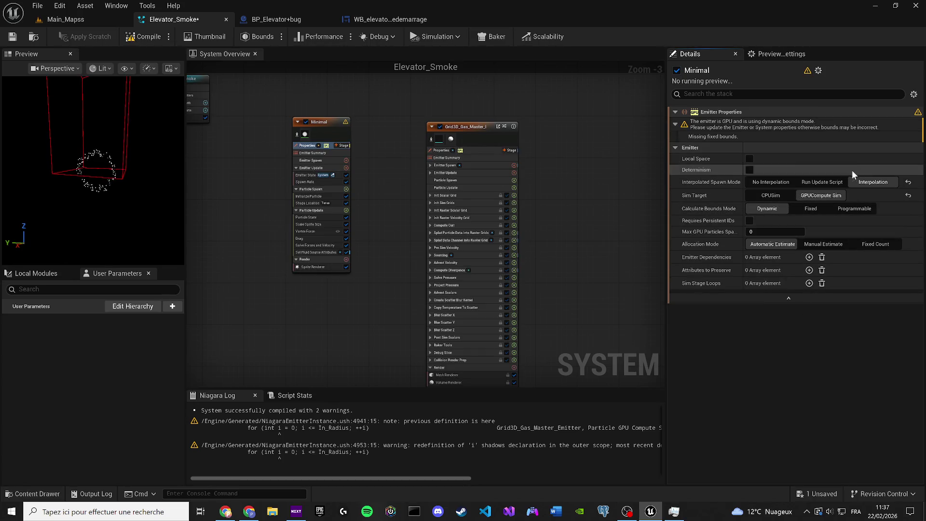
{"action": "left_click", "coordinate": [129, 38]}
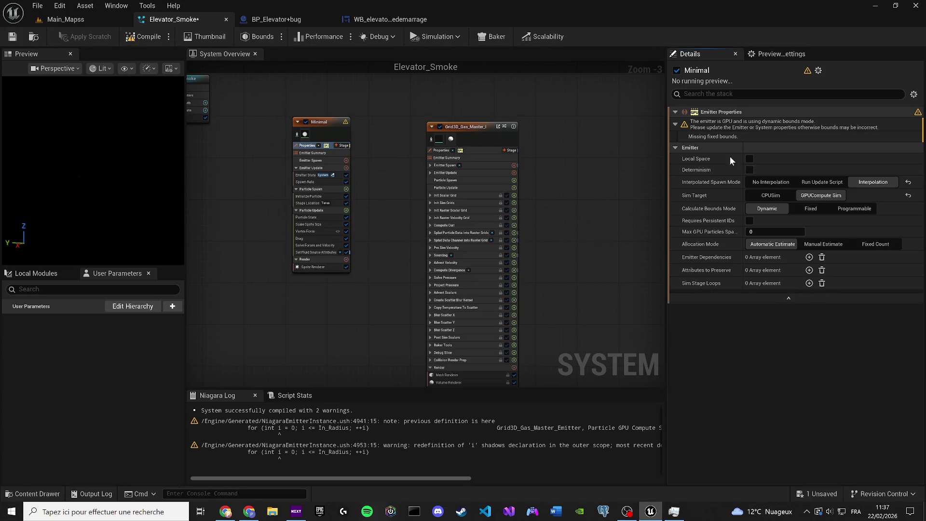
{"action": "left_click", "coordinate": [804, 207]}
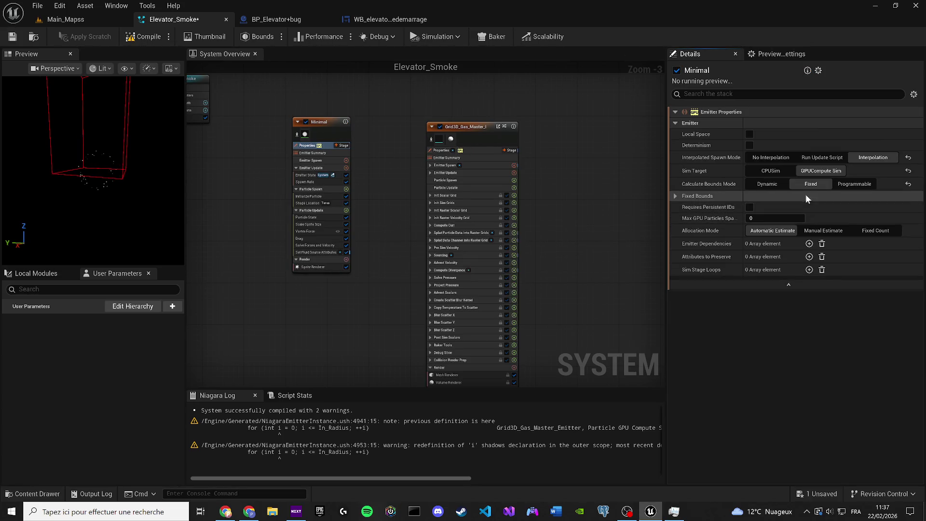
{"action": "left_click", "coordinate": [143, 37]}
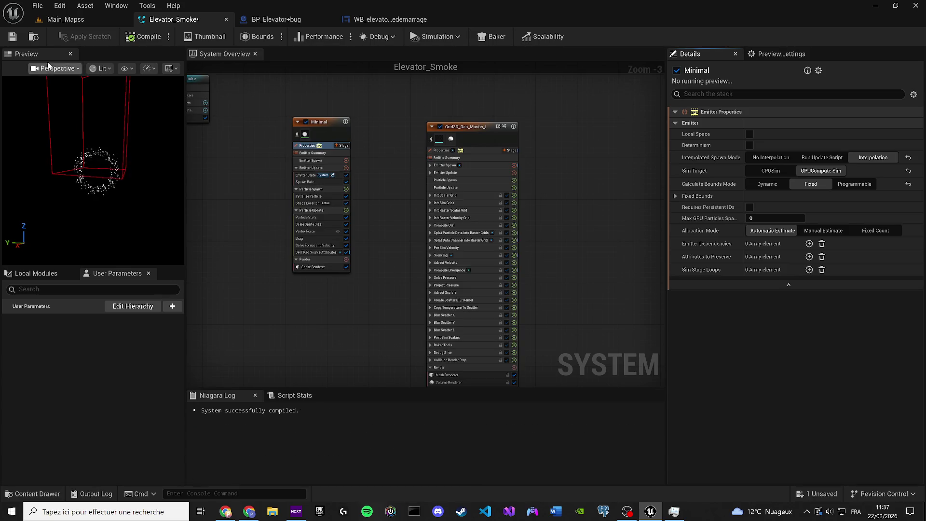
{"action": "left_click", "coordinate": [16, 38]}
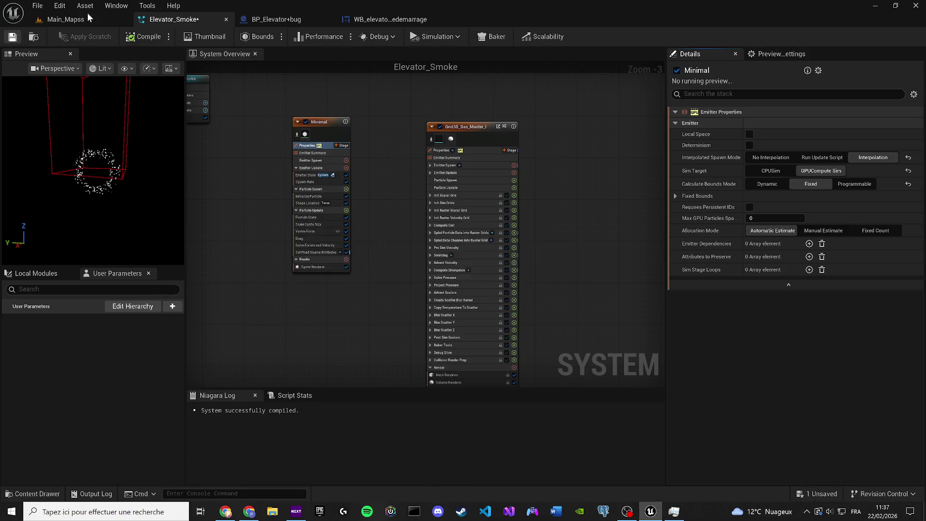
Step: Frame Elevator_Smoke in the Main_Mapss viewport, tilt up the shaft, then save the system
{"action": "left_click", "coordinate": [88, 16]}
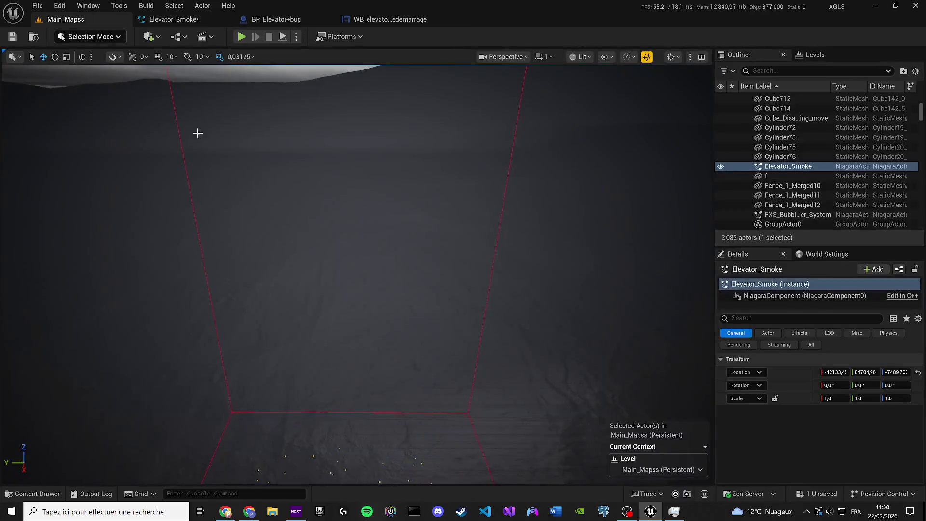
{"action": "key", "text": "f"}
{"action": "mouse_move", "coordinate": [357, 227]}
{"action": "left_mouse_down"}
{"action": "mouse_move", "coordinate": [357, 183]}
{"action": "mouse_move", "coordinate": [357, 270]}
{"action": "mouse_move", "coordinate": [357, 232]}
{"action": "left_mouse_up"}
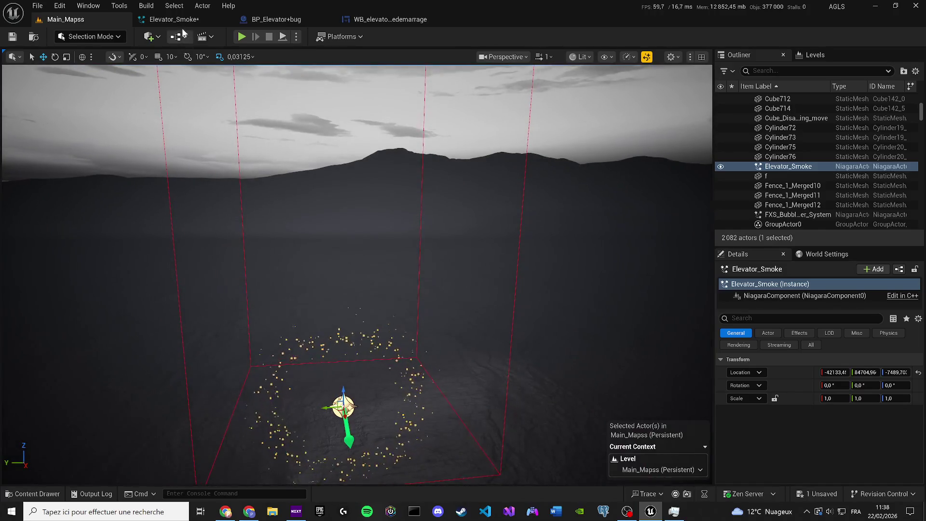
{"action": "left_click", "coordinate": [164, 21]}
{"action": "key", "text": "ctrl+s"}
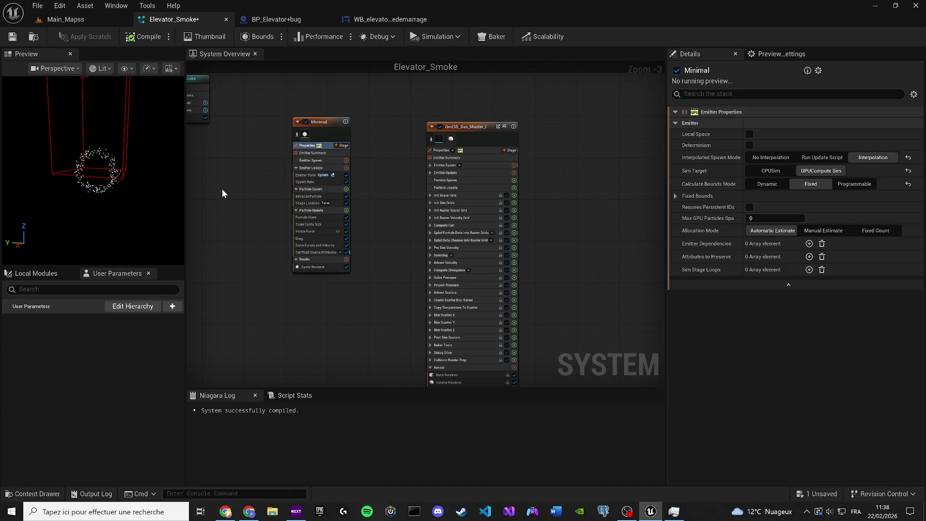
Step: Show the Grid3D_Gas_Master_Emitter's Emitter Summary source settings in Details
{"action": "left_click", "coordinate": [477, 158]}
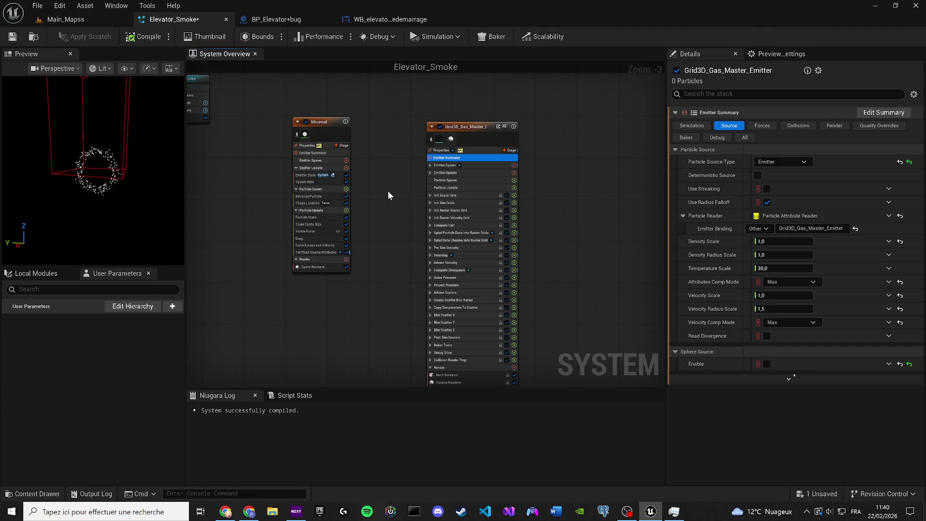
Step: Display the Minimal emitter's summary and Emitter Properties, then select the Minimal node
{"action": "left_click", "coordinate": [313, 152]}
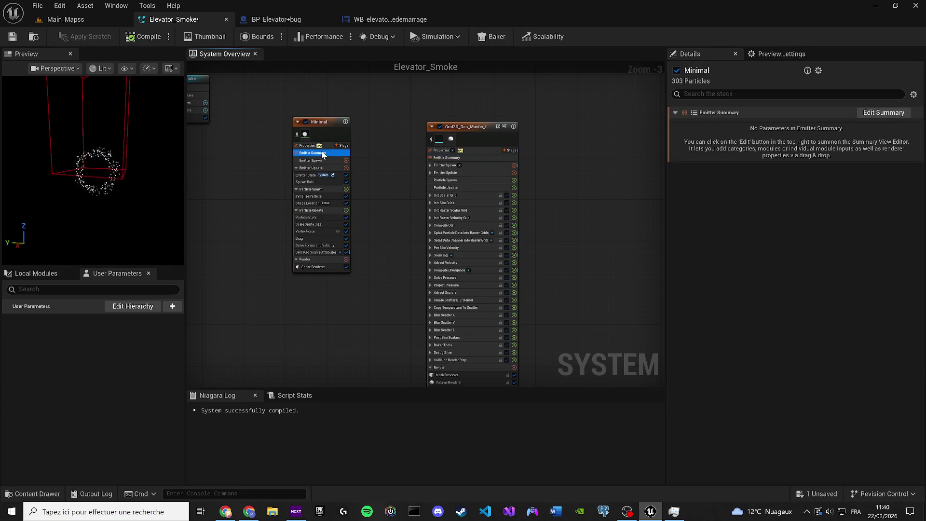
{"action": "left_click", "coordinate": [312, 146]}
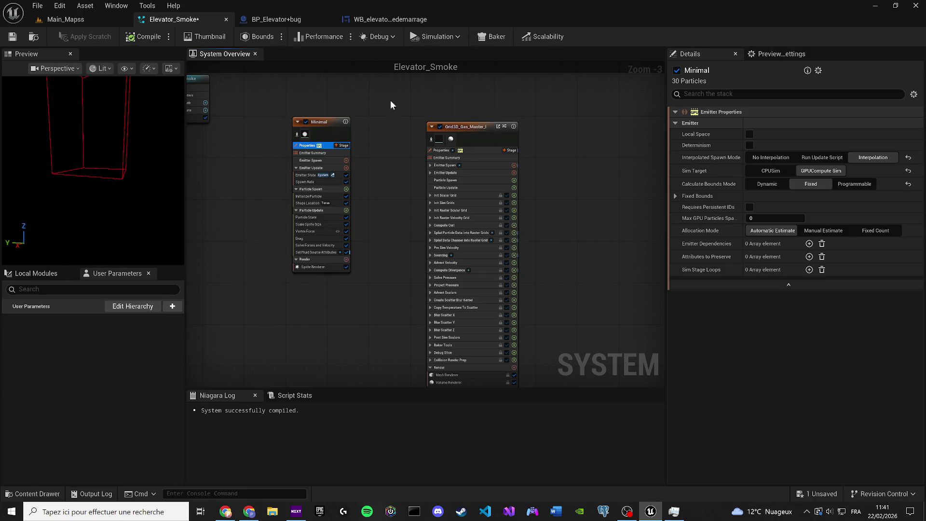
{"action": "left_click", "coordinate": [336, 122]}
Step: Rename the Minimal emitter, undoing the reserved name Emitter and typing emitter_particule instead
{"action": "left_click", "coordinate": [333, 123]}
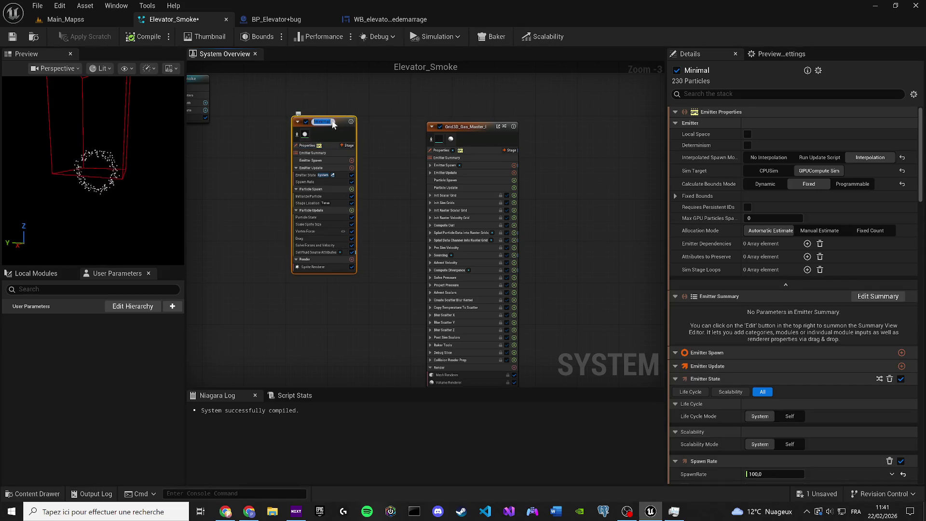
{"action": "type", "text": "Emitter"}
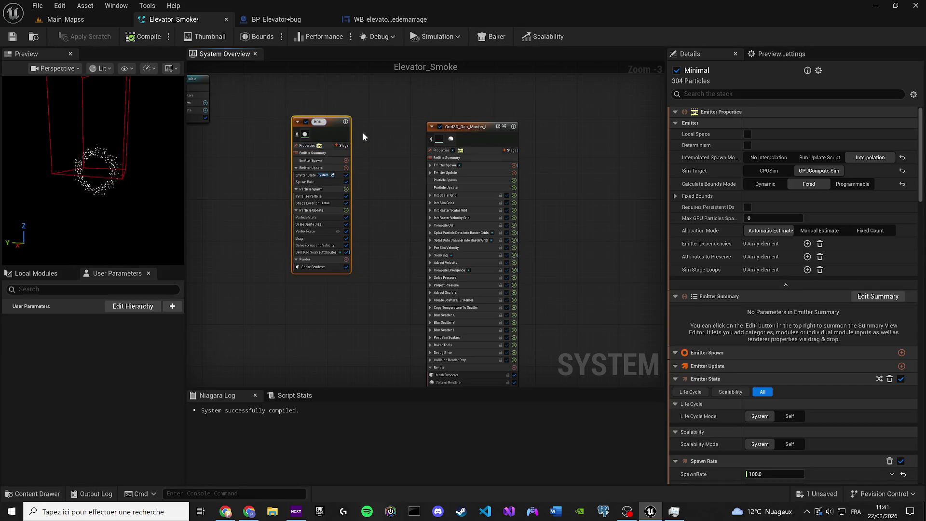
{"action": "key", "text": "ctrl+z"}
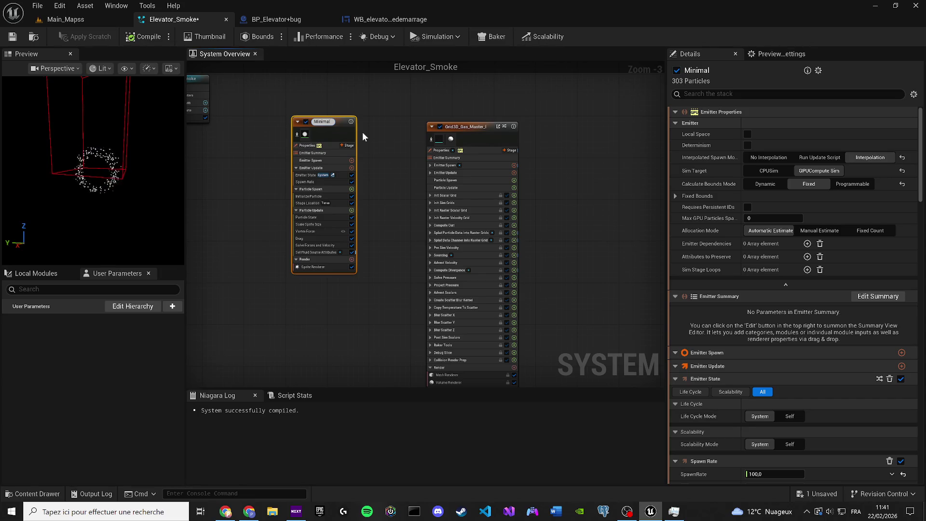
{"action": "type", "text": "eù"}
{"action": "key", "text": "BackSpace"}
{"action": "type", "text": "mitter_particule"}
Step: Commit the name emitter_particule and keep Emitter as the Grid3D gas particle source type
{"action": "key", "text": "Return"}
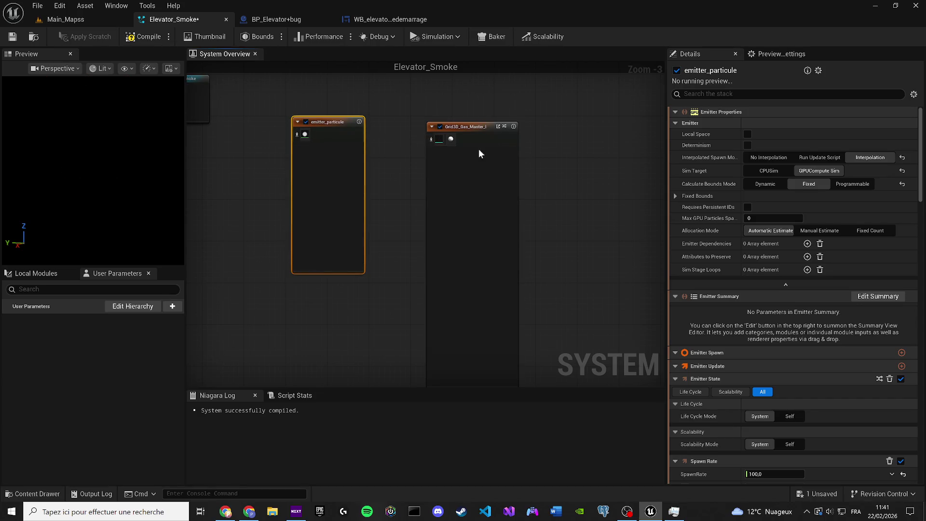
{"action": "left_click", "coordinate": [477, 159]}
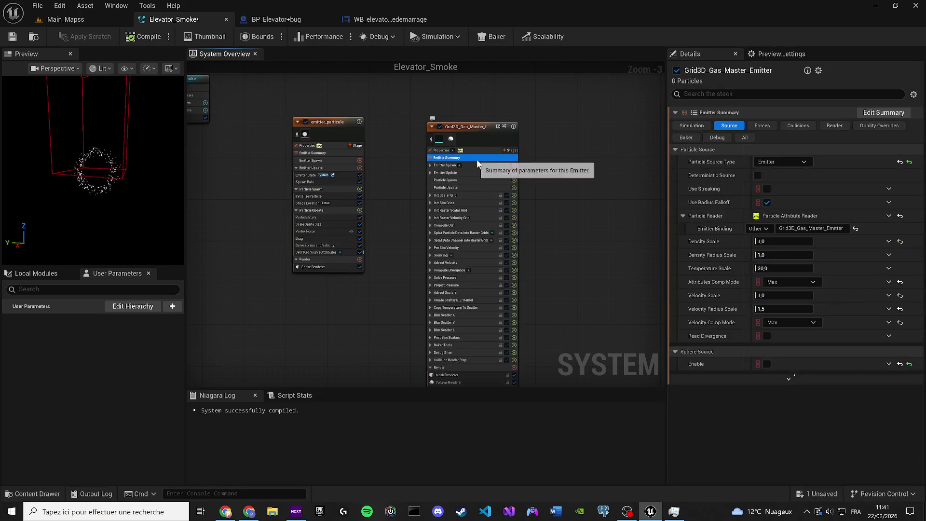
{"action": "left_click", "coordinate": [772, 162]}
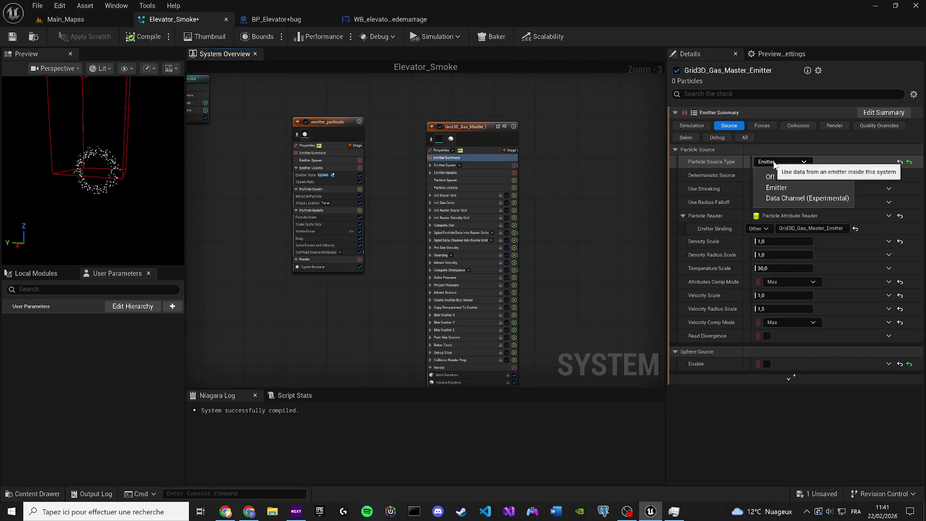
{"action": "left_click", "coordinate": [774, 163]}
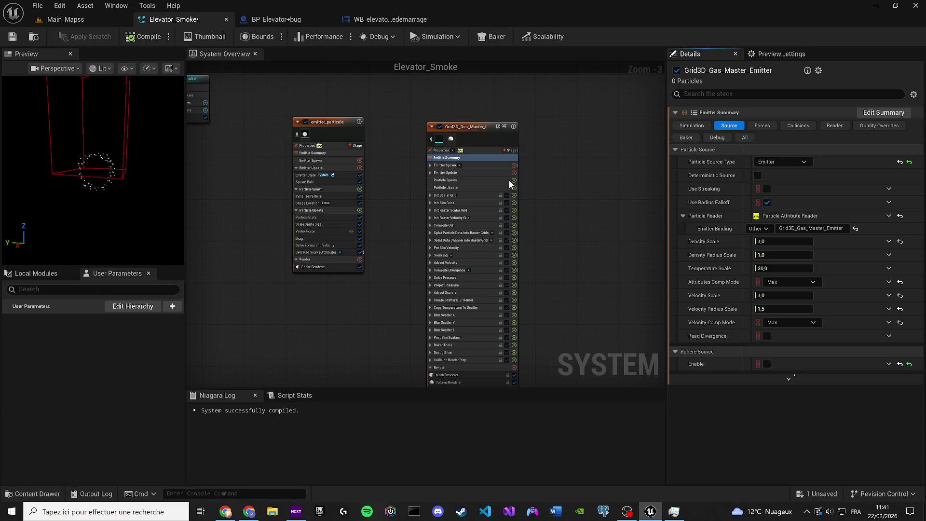
{"action": "left_click", "coordinate": [462, 157]}
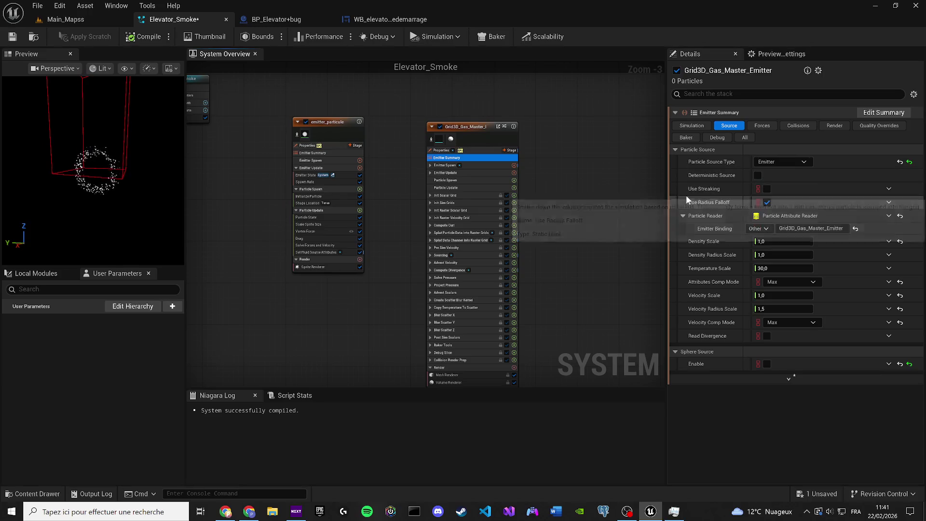
{"action": "left_click", "coordinate": [742, 139]}
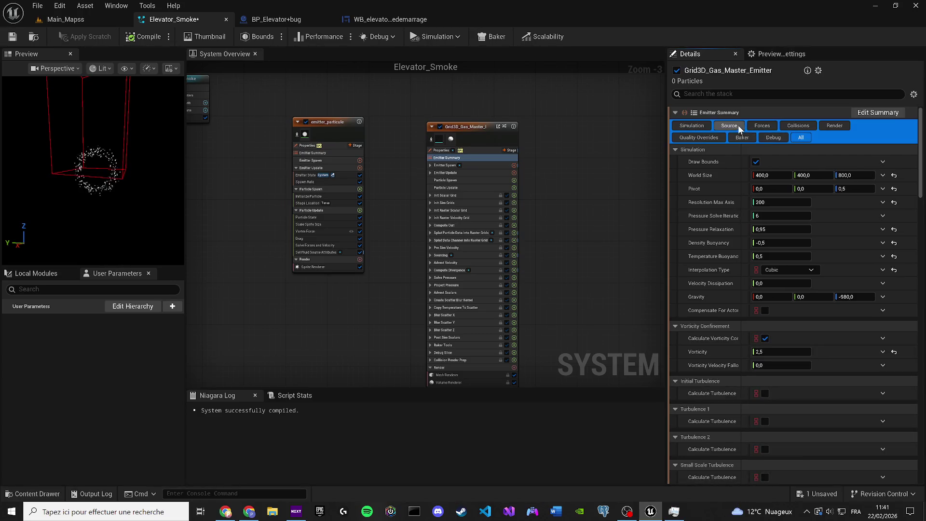
{"action": "left_click", "coordinate": [737, 125]}
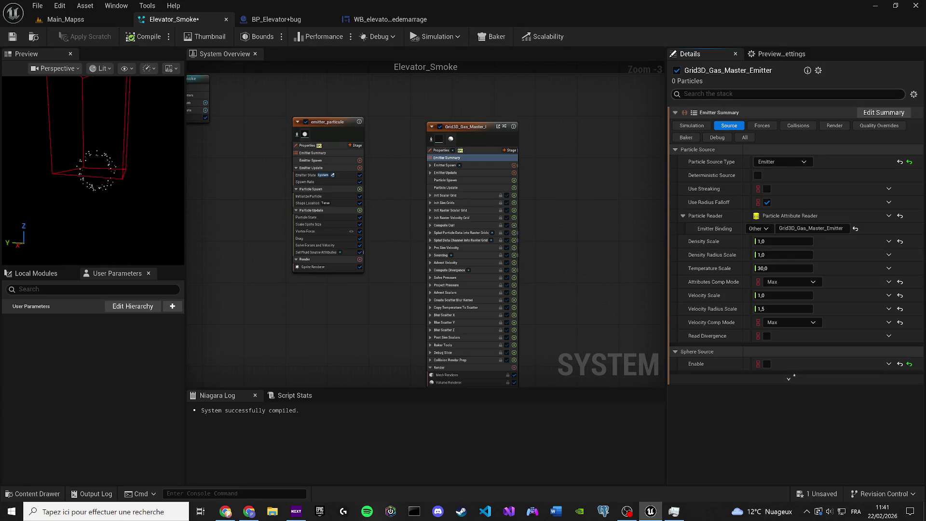
Step: Search the gas emitter's parameters for 'name' and set Emitter Binding to emitter_particule
{"action": "left_click", "coordinate": [791, 93]}
{"action": "type", "text": "nam"}
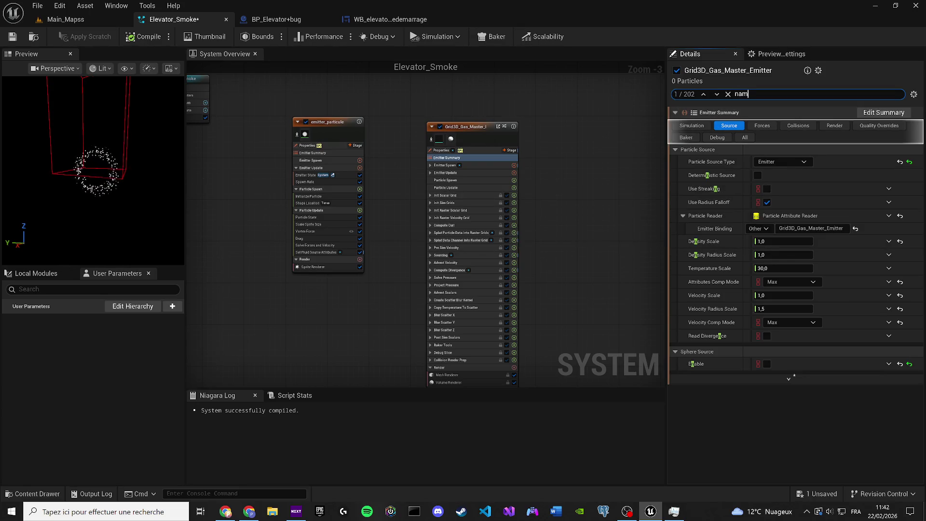
{"action": "type", "text": "e"}
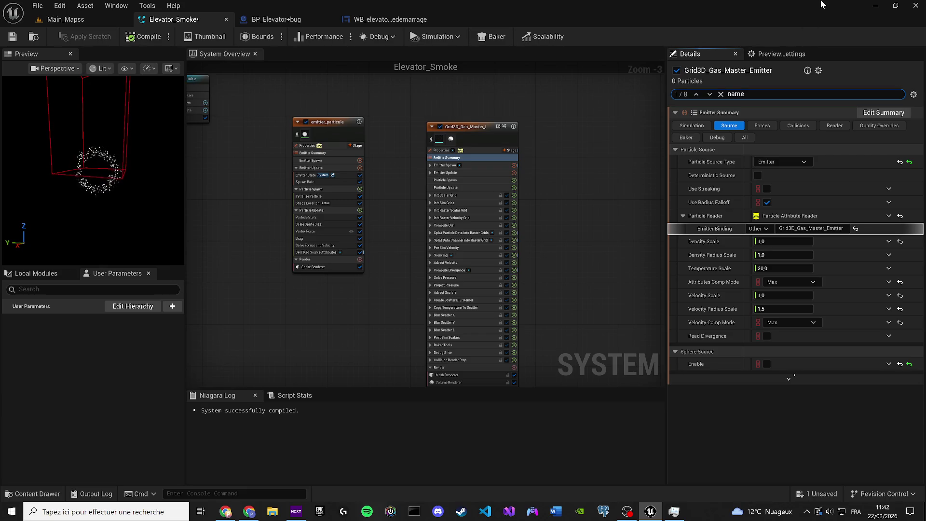
{"action": "left_click", "coordinate": [810, 228]}
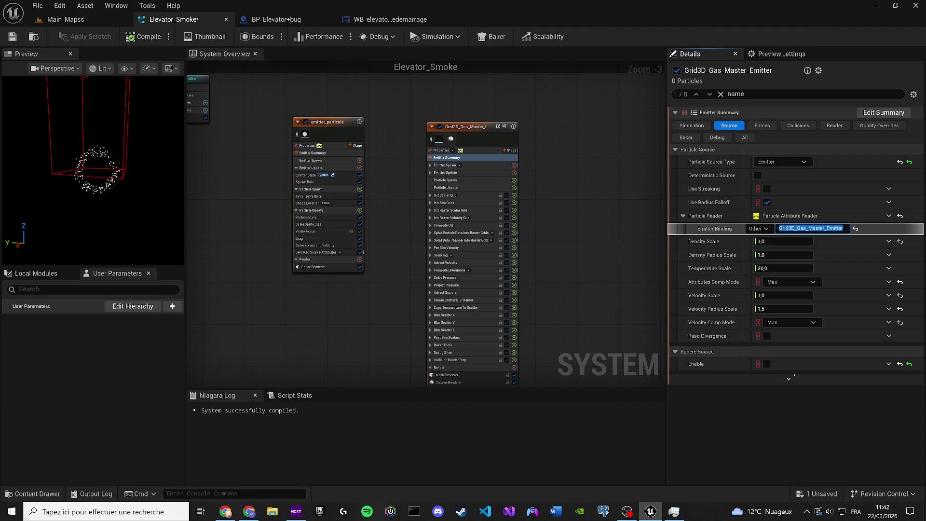
{"action": "type", "text": "em"}
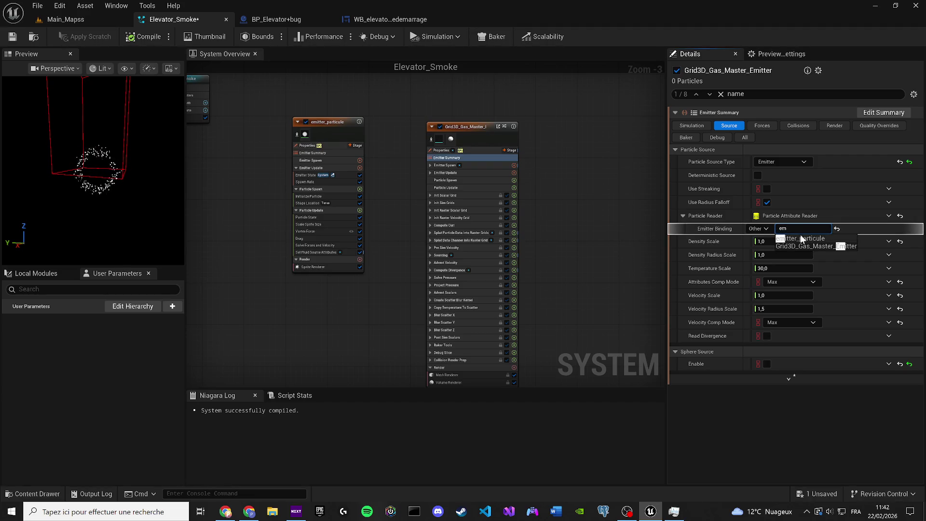
{"action": "left_click", "coordinate": [799, 238]}
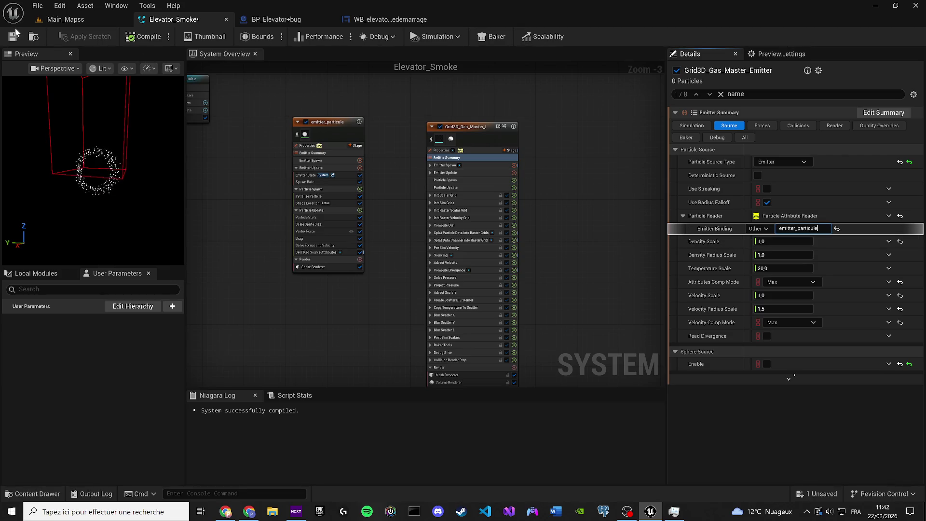
{"action": "left_click", "coordinate": [115, 167]}
{"action": "mouse_move", "coordinate": [114, 168]}
{"action": "left_mouse_down"}
{"action": "mouse_move", "coordinate": [135, 145]}
{"action": "mouse_move", "coordinate": [111, 154]}
{"action": "mouse_move", "coordinate": [43, 151]}
{"action": "mouse_move", "coordinate": [87, 125]}
{"action": "left_mouse_up"}
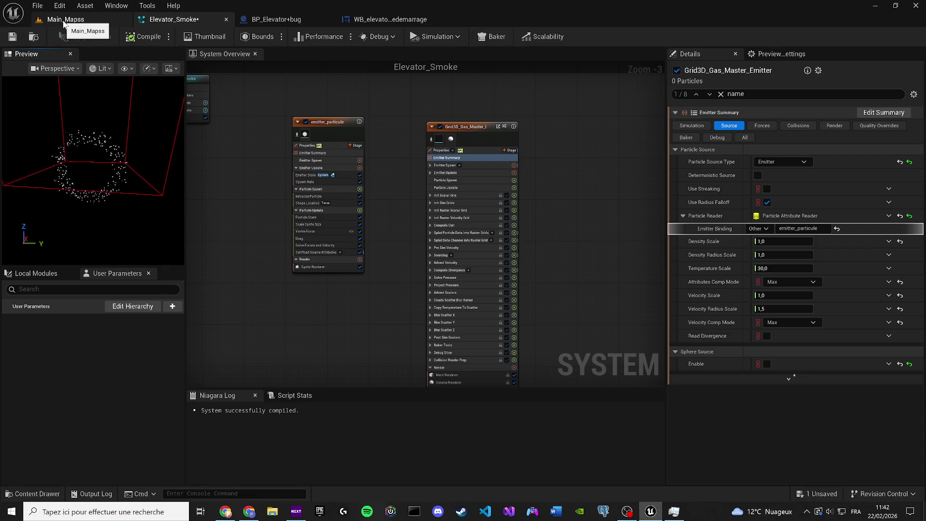
Step: Frame Elevator_Smoke in the Main_Mapss level, then return to the system and save it
{"action": "left_click", "coordinate": [64, 24]}
{"action": "left_click_drag", "start_coordinate": [306, 233], "coordinate": [306, 212]}
{"action": "key", "text": "f"}
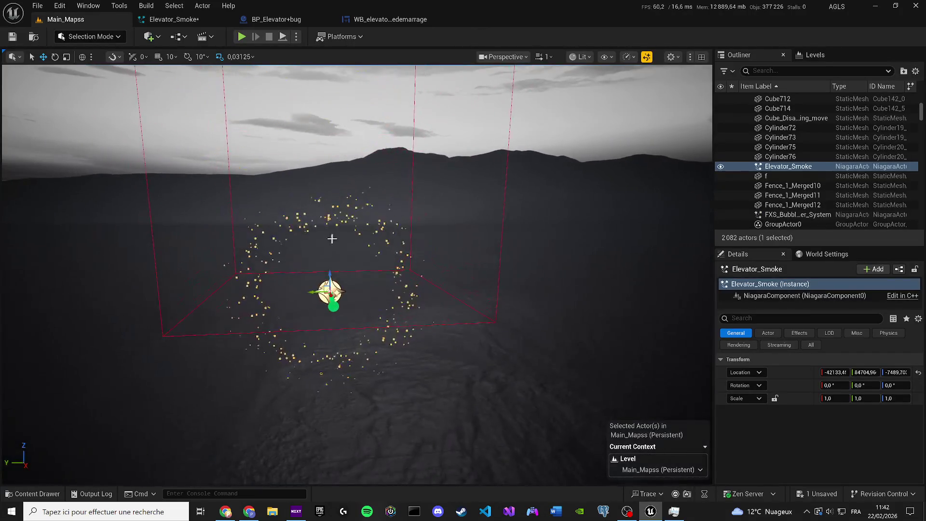
{"action": "left_click", "coordinate": [180, 22]}
{"action": "left_click", "coordinate": [16, 38]}
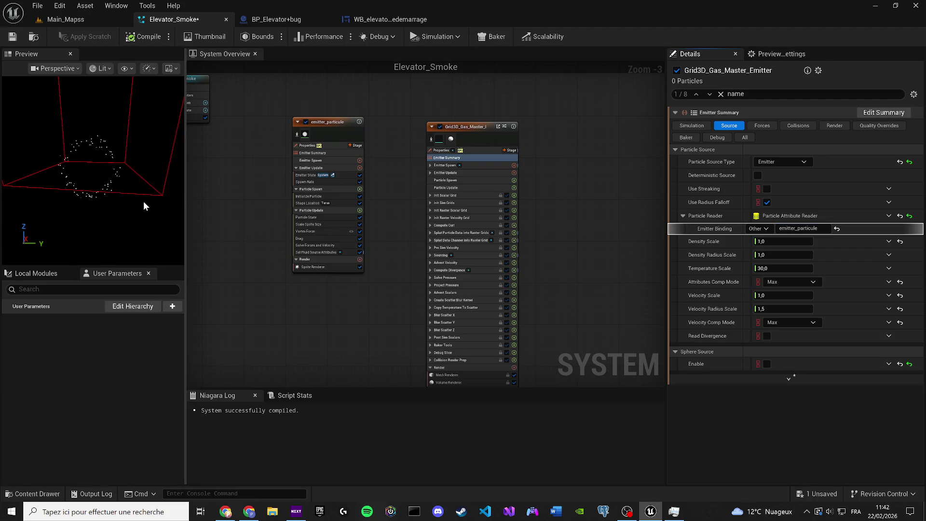
Step: Toggle the Emitter Binding mode to Self and back to Other, then save Elevator_Smoke
{"action": "left_click", "coordinate": [761, 229]}
{"action": "left_click", "coordinate": [753, 238]}
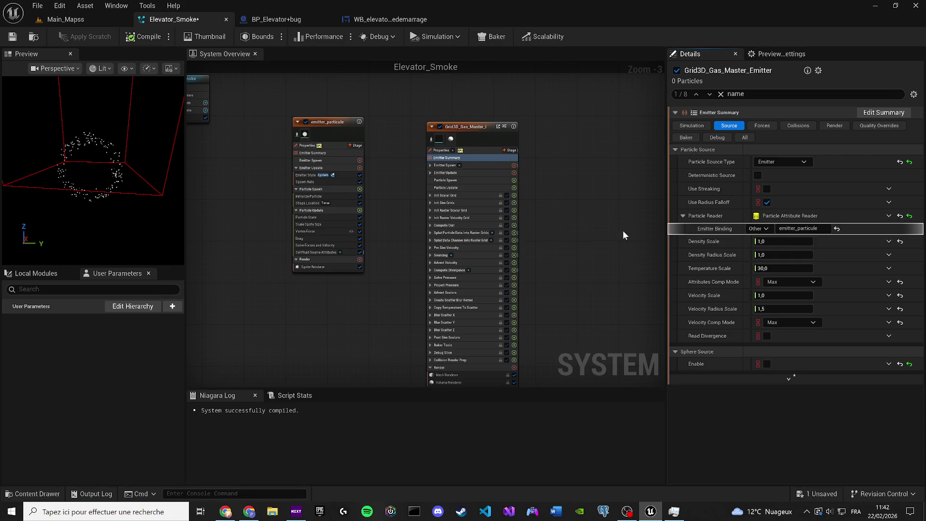
{"action": "left_click", "coordinate": [754, 229]}
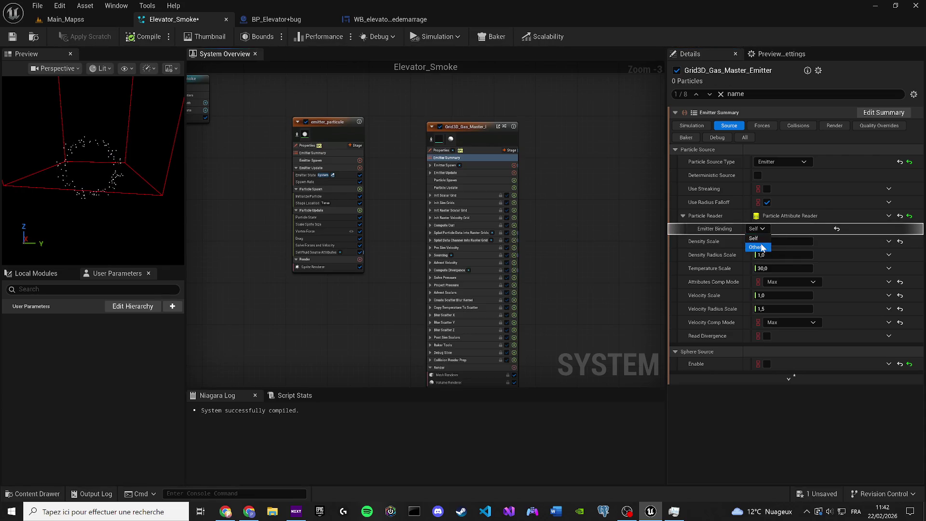
{"action": "left_click", "coordinate": [756, 247]}
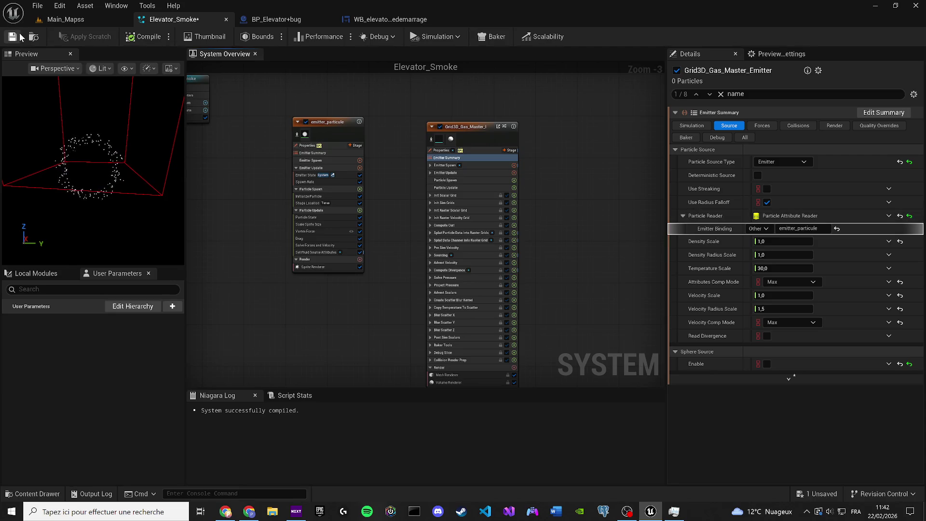
{"action": "key", "text": "ctrl+s"}
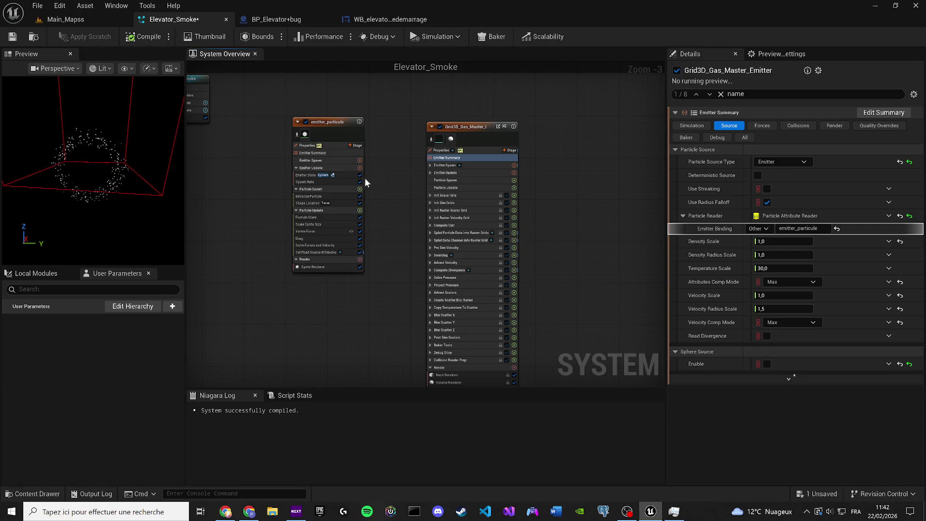
{"action": "mouse_move", "coordinate": [108, 144]}
{"action": "left_mouse_down"}
{"action": "mouse_move", "coordinate": [162, 150]}
{"action": "mouse_move", "coordinate": [80, 139]}
{"action": "left_mouse_up"}
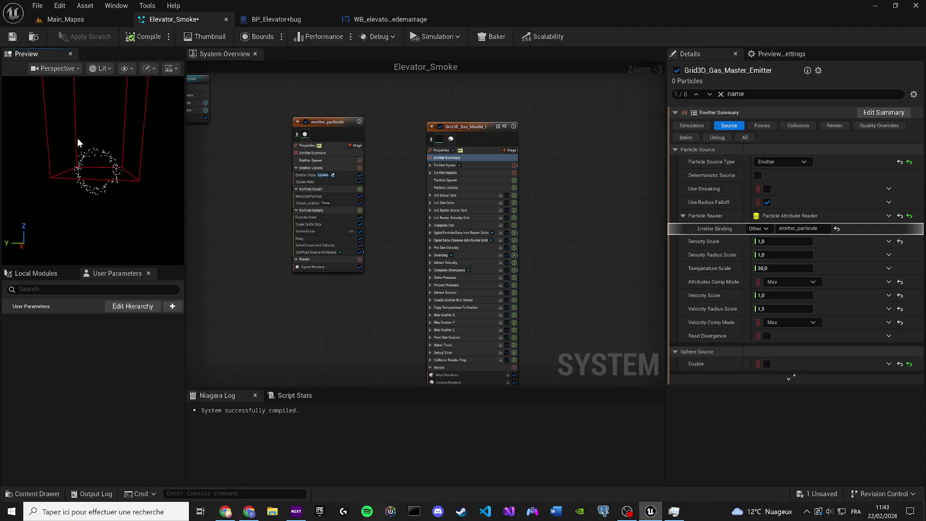
Step: Rename the ring emitter to emitter_particules, save the system, and select Initialize Particle
{"action": "mouse_move", "coordinate": [313, 123]}
{"action": "left_mouse_down"}
{"action": "mouse_move", "coordinate": [349, 116]}
{"action": "mouse_move", "coordinate": [300, 136]}
{"action": "left_mouse_up"}
{"action": "scroll", "coordinate": [339, 126], "scroll_direction": "up", "scroll_amount": 2}
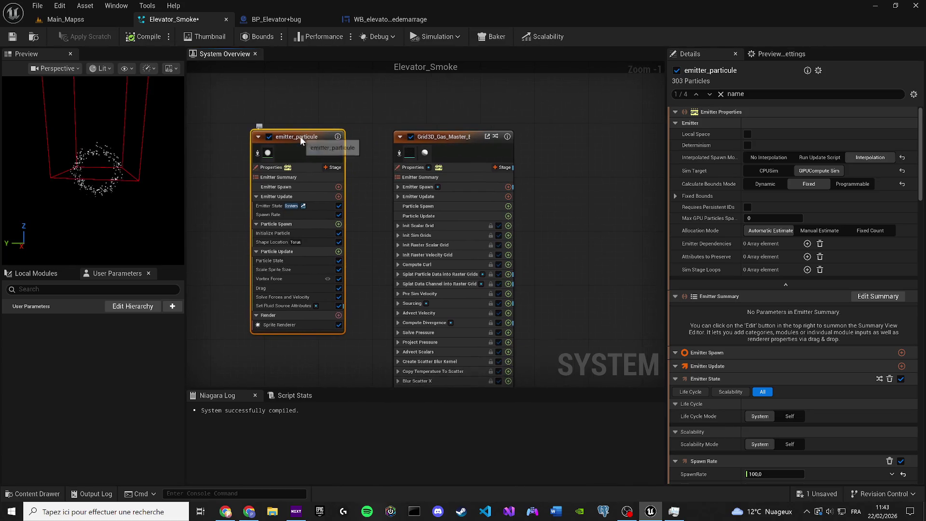
{"action": "double_click", "coordinate": [300, 136]}
{"action": "type", "text": "s"}
{"action": "key", "text": "Return"}
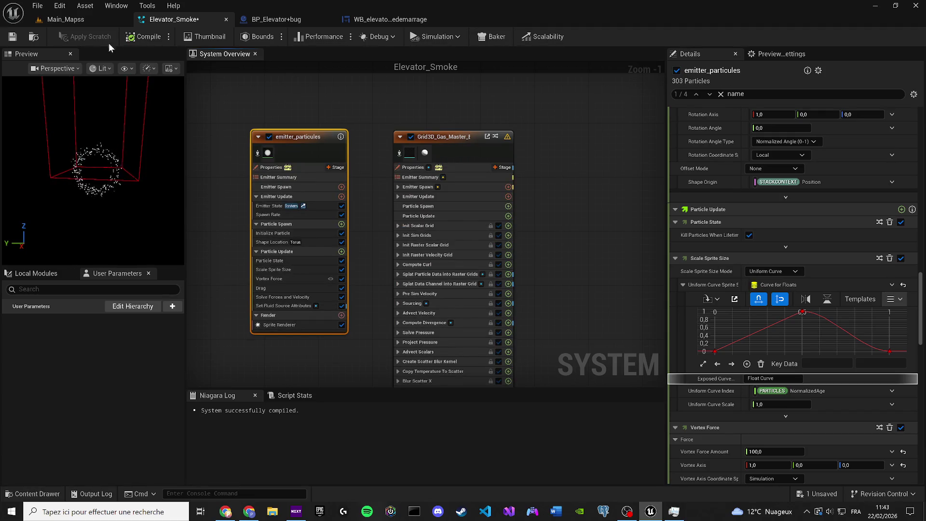
{"action": "left_click", "coordinate": [11, 38]}
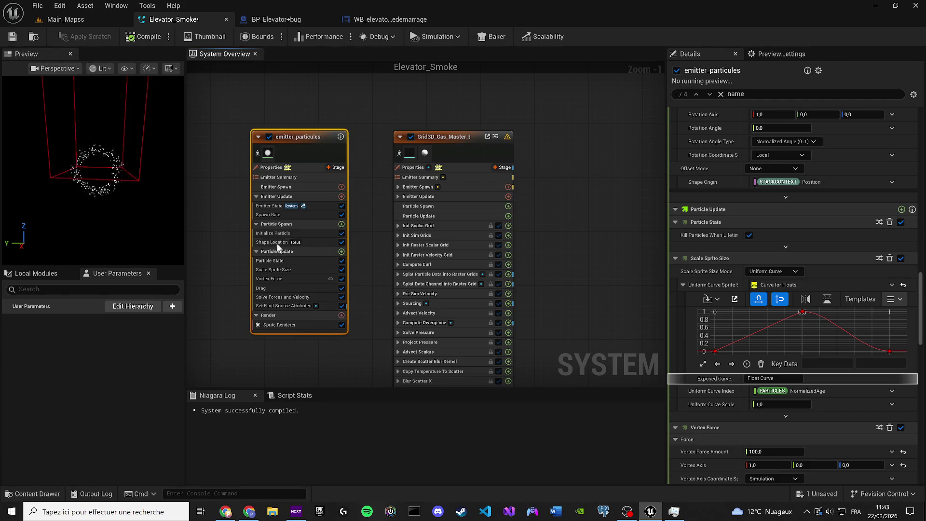
{"action": "left_click", "coordinate": [263, 233]}
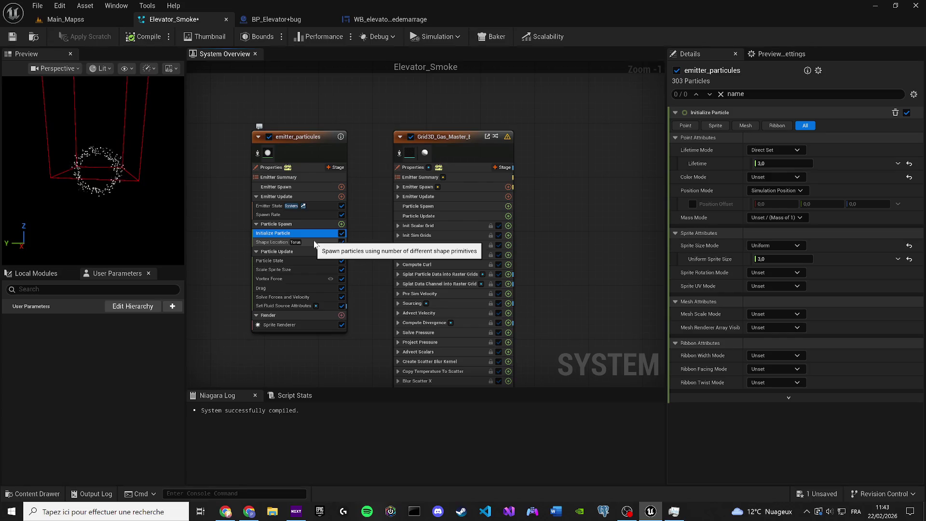
Step: Review emitter_particules' Shape Location and Particle Update, then view its Vortex Force settings
{"action": "left_click", "coordinate": [314, 243]}
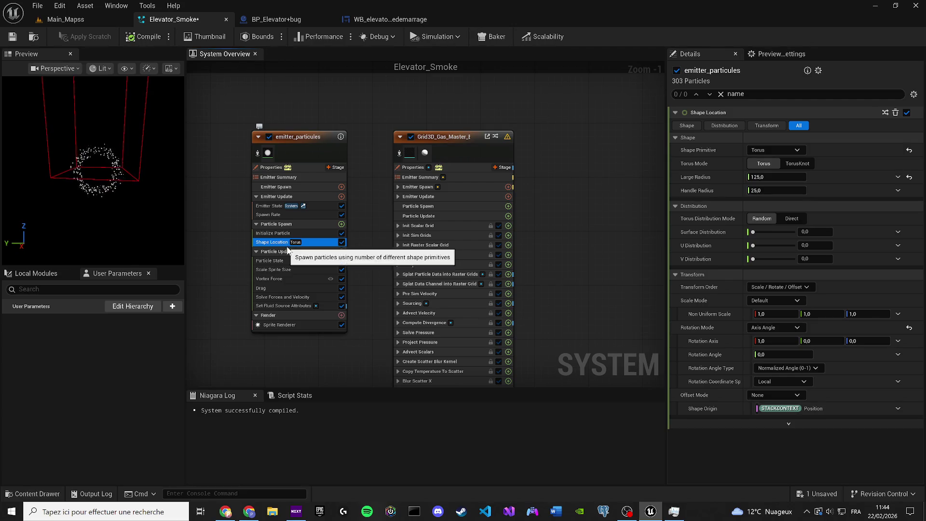
{"action": "left_click", "coordinate": [279, 251]}
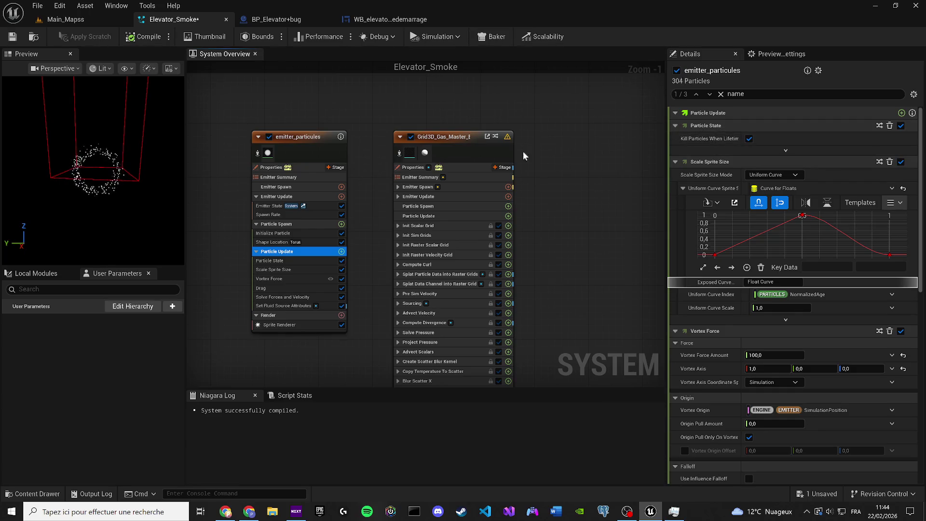
{"action": "left_click", "coordinate": [288, 280]}
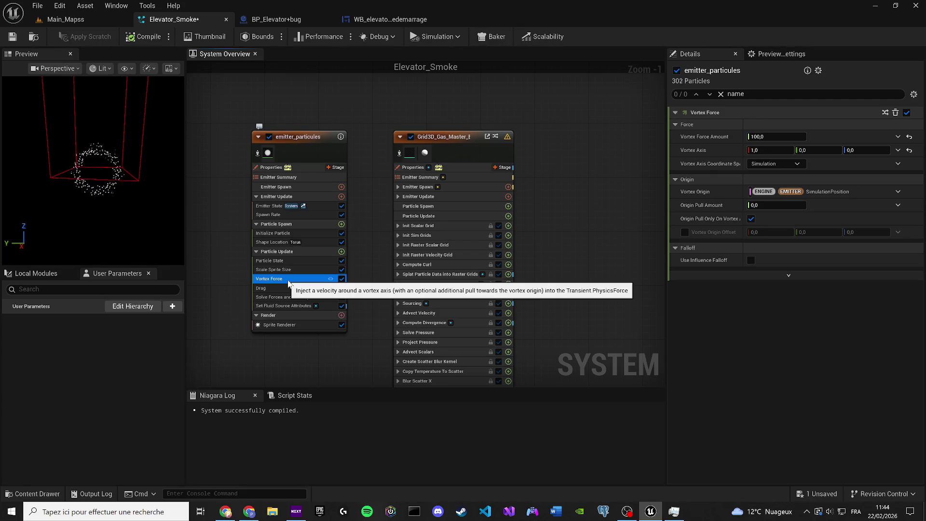
Step: Try a Vortex Force Amount of 200, preview the particles, and save
{"action": "left_click", "coordinate": [777, 136]}
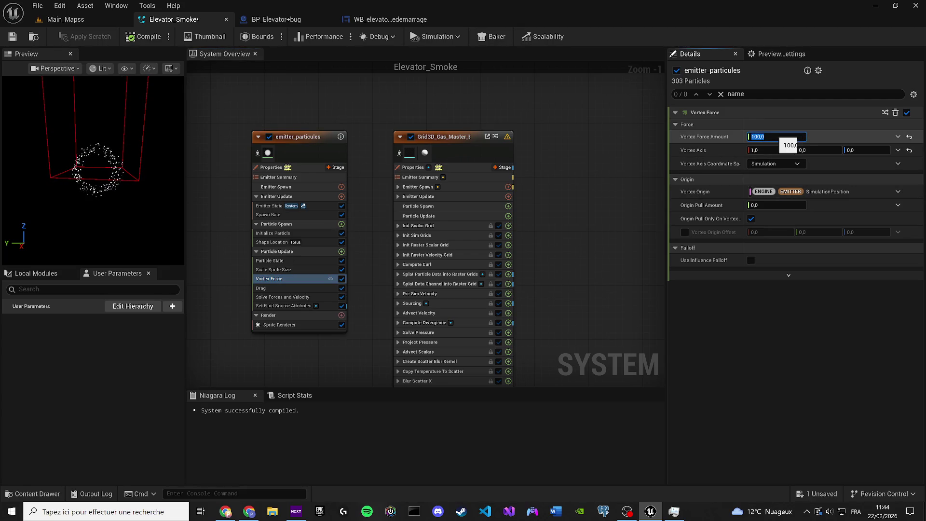
{"action": "type", "text": "200"}
{"action": "key", "text": "Return"}
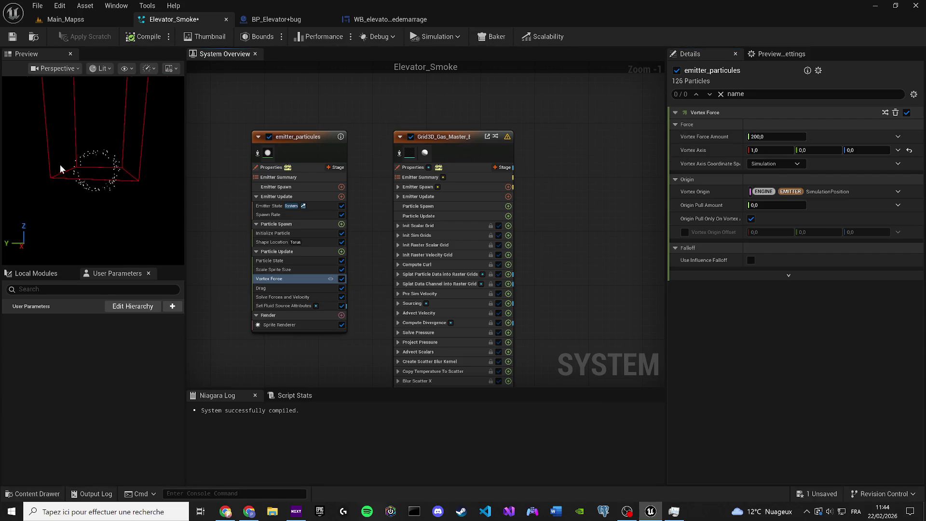
{"action": "left_click_drag", "start_coordinate": [83, 150], "coordinate": [101, 147]}
{"action": "left_click", "coordinate": [12, 37]}
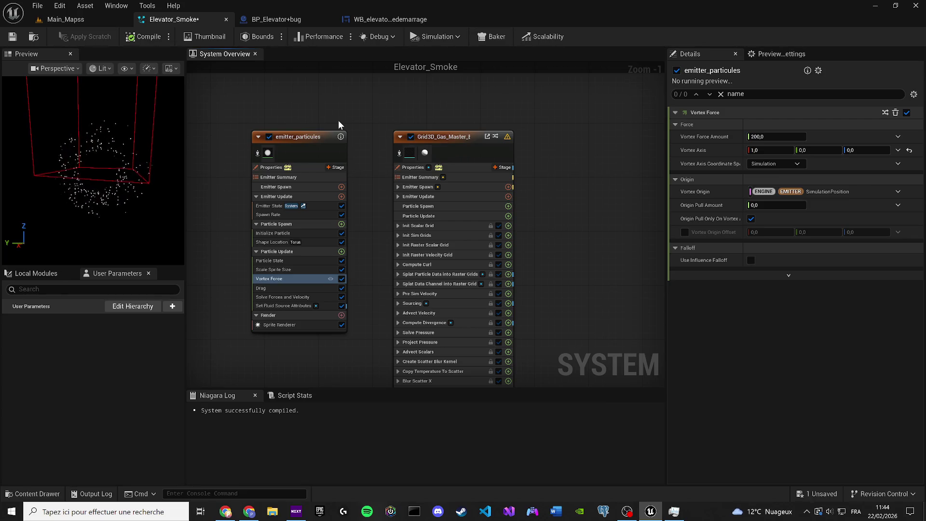
Step: Restore Vortex Force Amount to 100, save, check Set Fluid Source Attributes, go to Main_Mapss
{"action": "left_click", "coordinate": [769, 136]}
{"action": "type", "text": "100"}
{"action": "key", "text": "Return"}
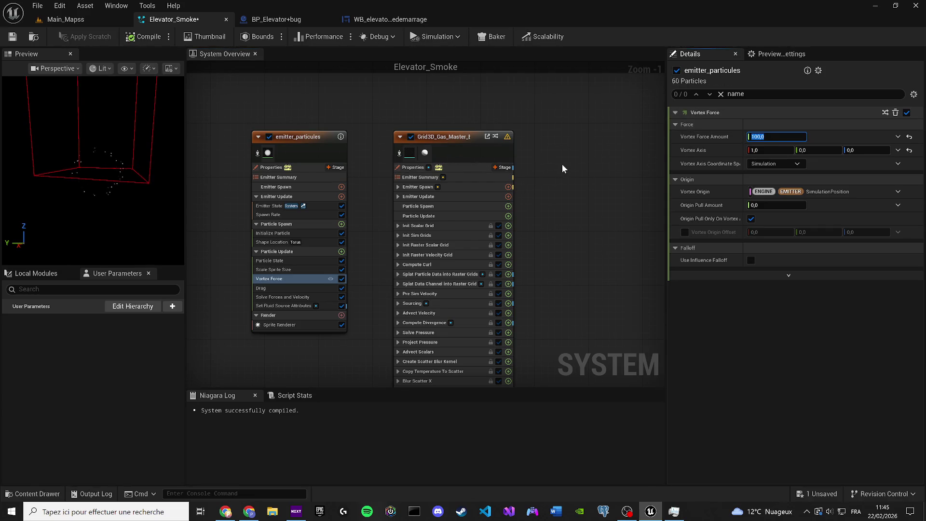
{"action": "left_click", "coordinate": [12, 37]}
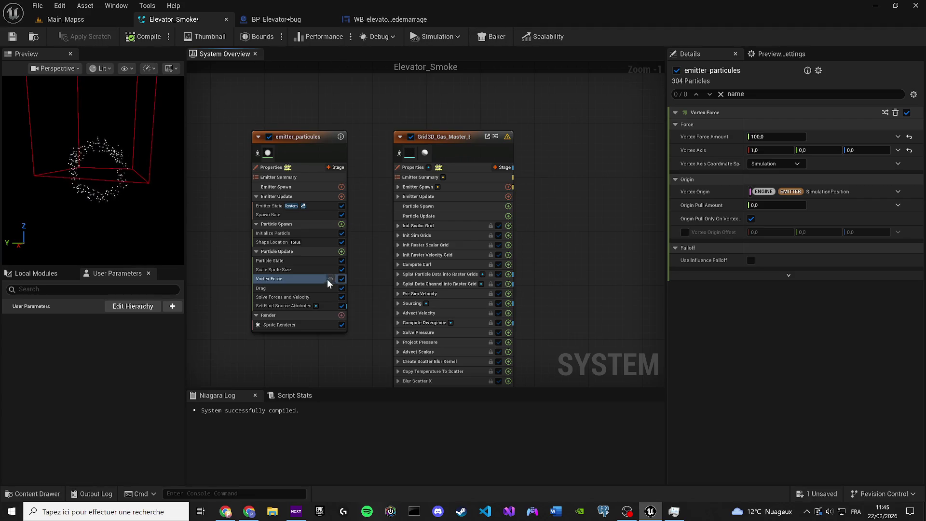
{"action": "left_click", "coordinate": [273, 304]}
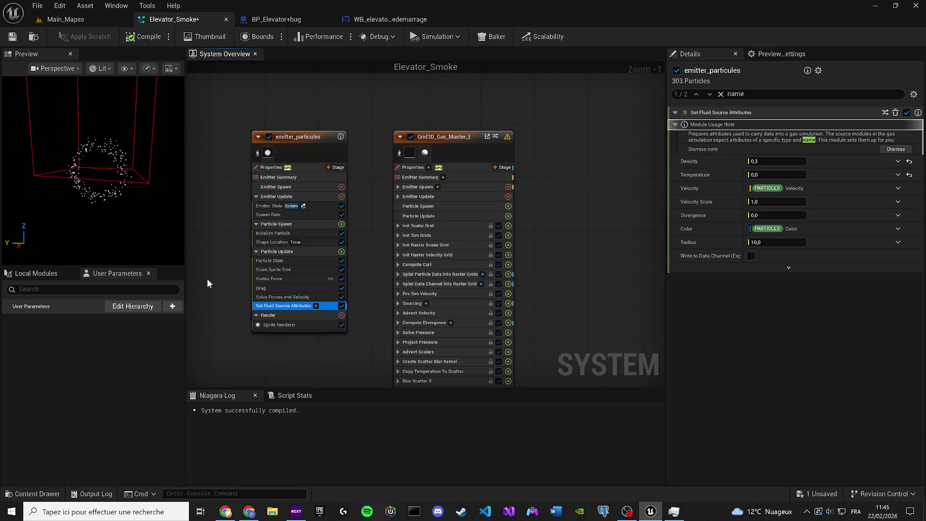
{"action": "left_click", "coordinate": [63, 20]}
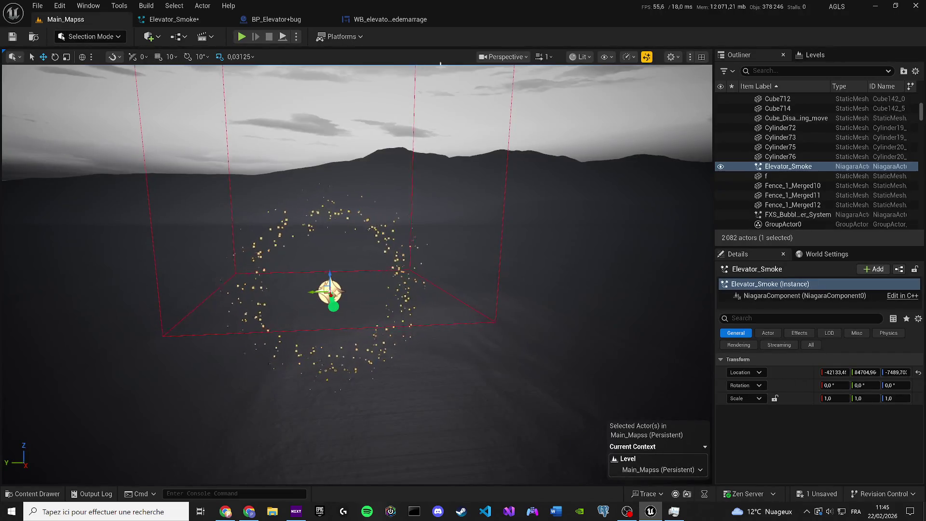
Step: Set all viewport scalability groups to Medium and focus on the Elevator_Smoke actor
{"action": "left_click", "coordinate": [589, 58]}
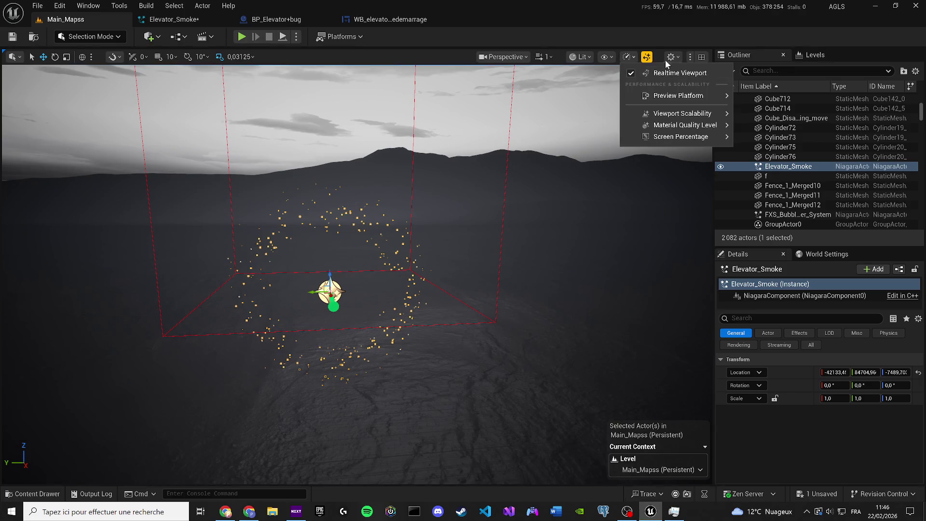
{"action": "mouse_move", "coordinate": [678, 59]}
{"action": "mouse_move", "coordinate": [628, 57]}
{"action": "mouse_move", "coordinate": [667, 126]}
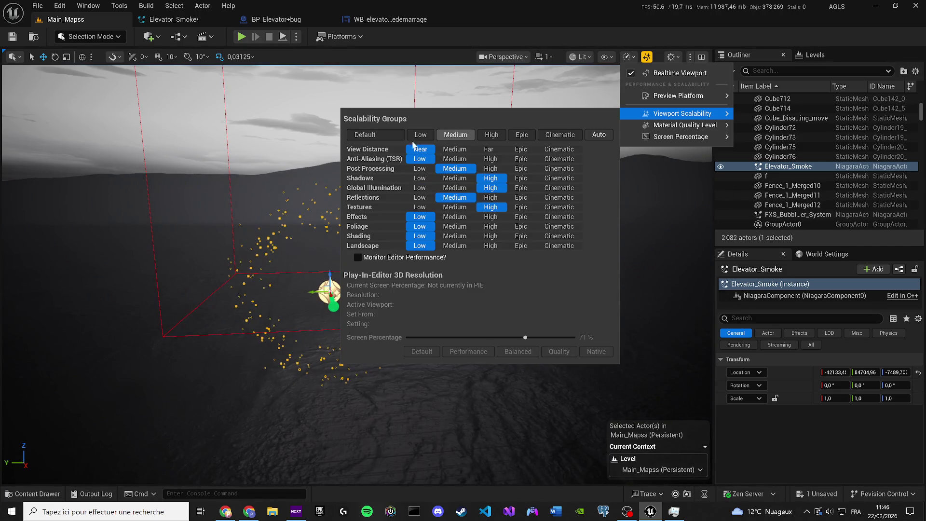
{"action": "left_click", "coordinate": [455, 135]}
{"action": "right_click", "coordinate": [212, 172]}
{"action": "key", "text": "w"}
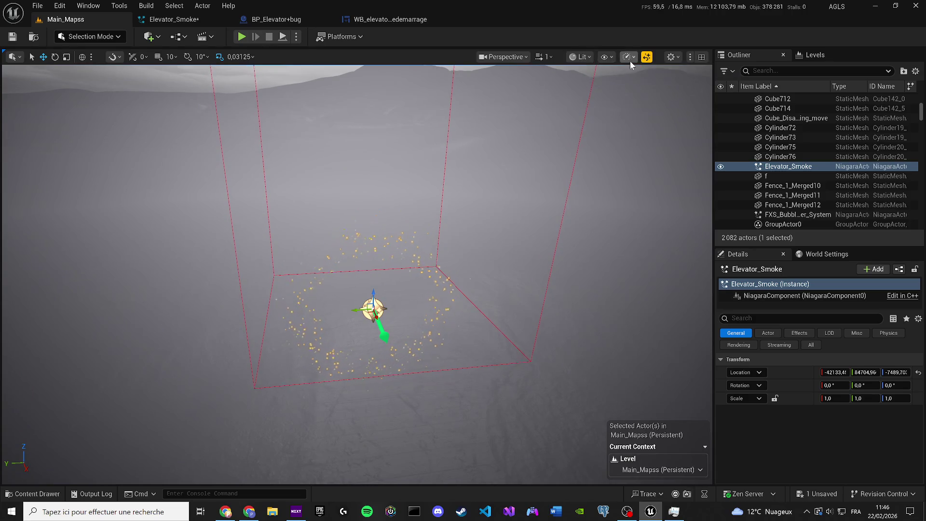
Step: Raise viewport scalability to High, look around the smoke emitter, and return to Elevator_Smoke
{"action": "left_click", "coordinate": [628, 57]}
{"action": "mouse_move", "coordinate": [682, 113]}
{"action": "left_click", "coordinate": [491, 135]}
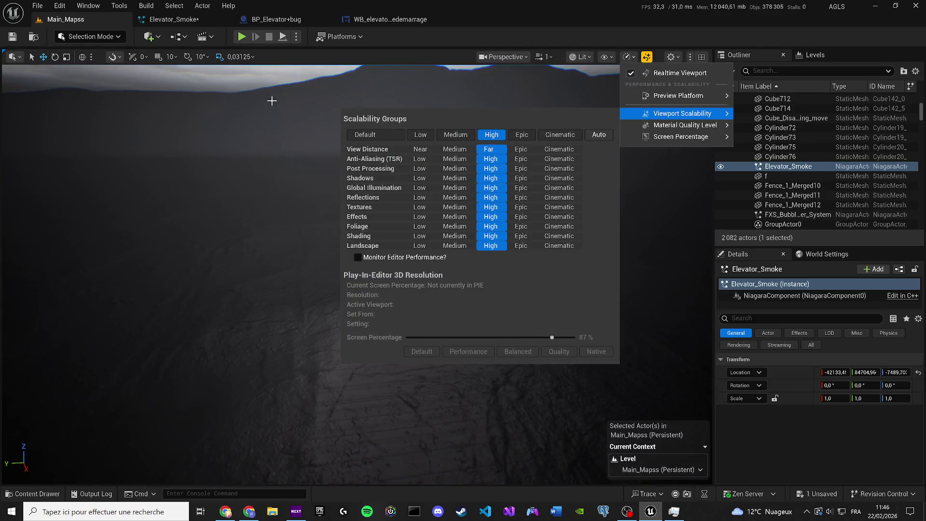
{"action": "left_click", "coordinate": [272, 100]}
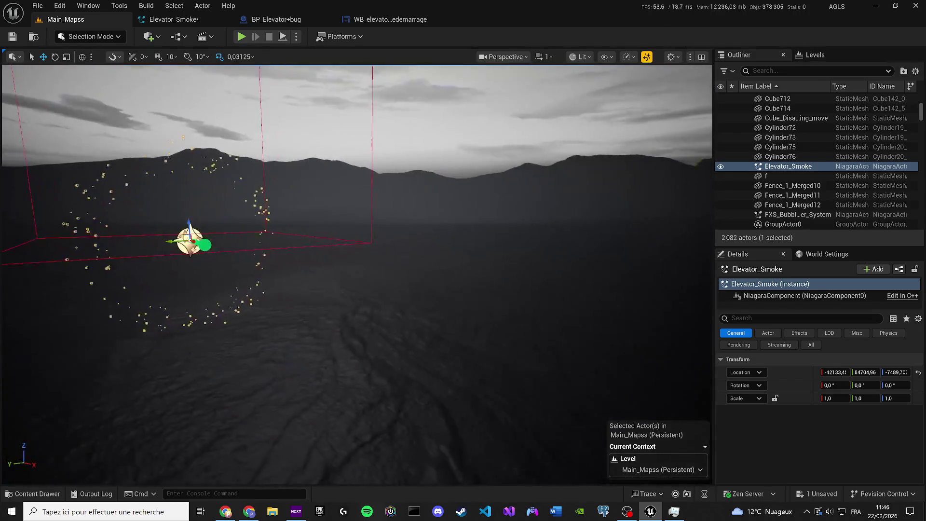
{"action": "mouse_move", "coordinate": [272, 100]}
{"action": "left_mouse_down"}
{"action": "mouse_move", "coordinate": [289, 111]}
{"action": "mouse_move", "coordinate": [299, 144]}
{"action": "mouse_move", "coordinate": [347, 116]}
{"action": "mouse_move", "coordinate": [238, 154]}
{"action": "mouse_move", "coordinate": [270, 165]}
{"action": "mouse_move", "coordinate": [287, 126]}
{"action": "left_mouse_up"}
{"action": "left_click", "coordinate": [191, 17]}
Step: Save Elevator_Smoke, delete the Grid3D gas master emitter, and add a fresh Grid3D_Gas_Master_Emitter
{"action": "key", "text": "ctrl+s"}
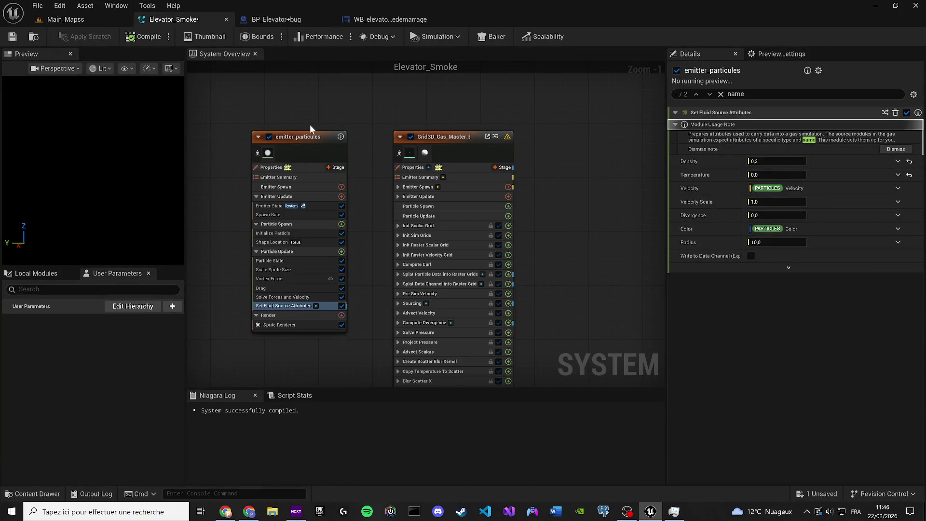
{"action": "left_click", "coordinate": [438, 138]}
{"action": "key", "text": "Delete"}
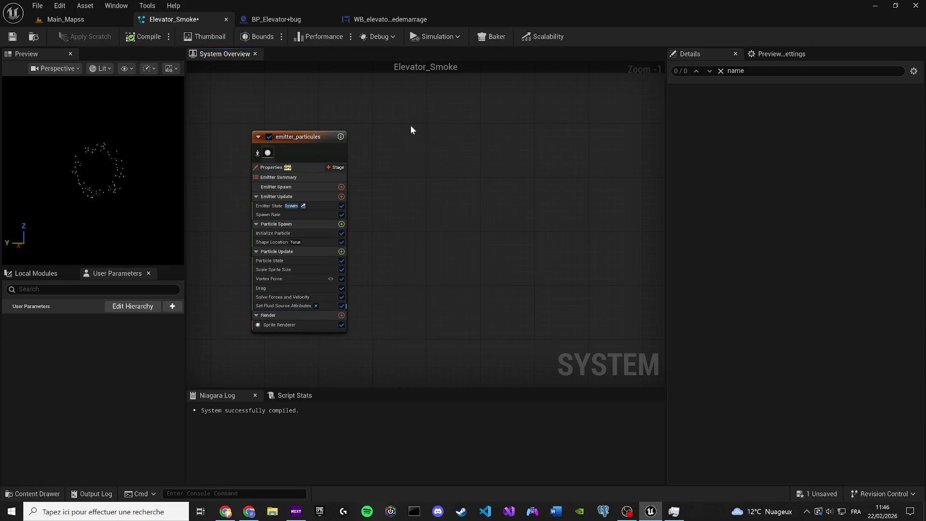
{"action": "right_click", "coordinate": [413, 126]}
{"action": "left_click", "coordinate": [434, 146]}
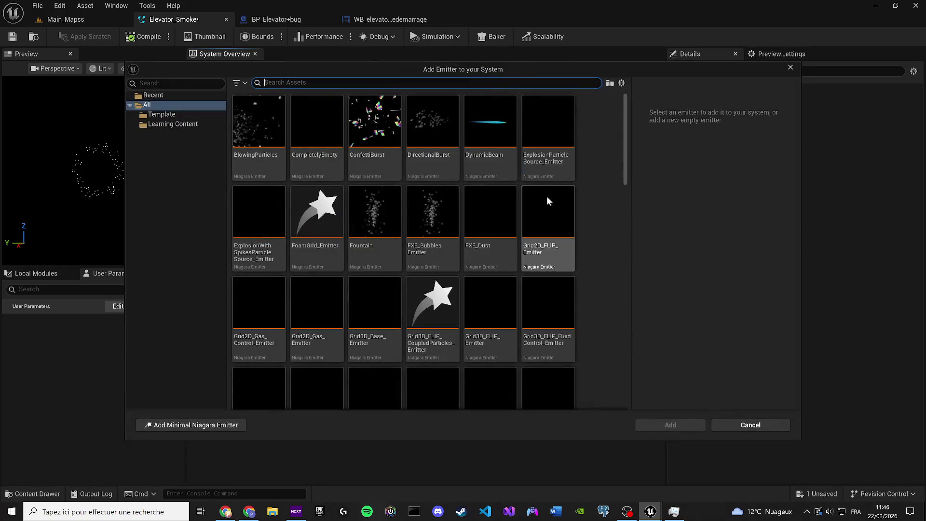
{"action": "type", "text": "3d"}
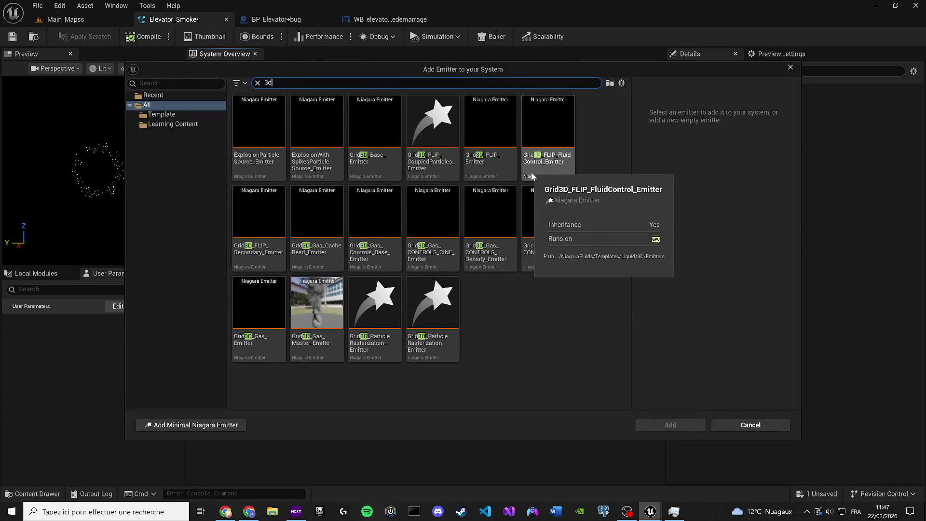
{"action": "left_click", "coordinate": [307, 343]}
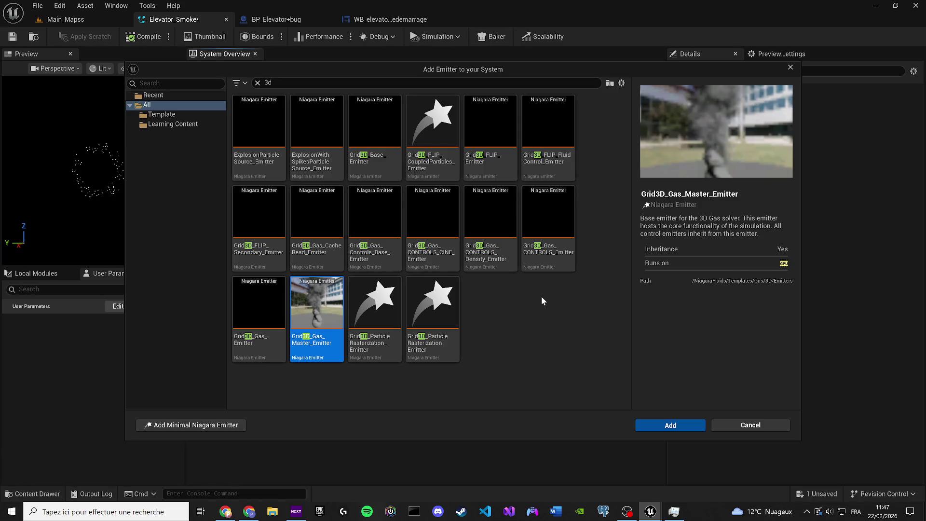
{"action": "key", "text": "Escape"}
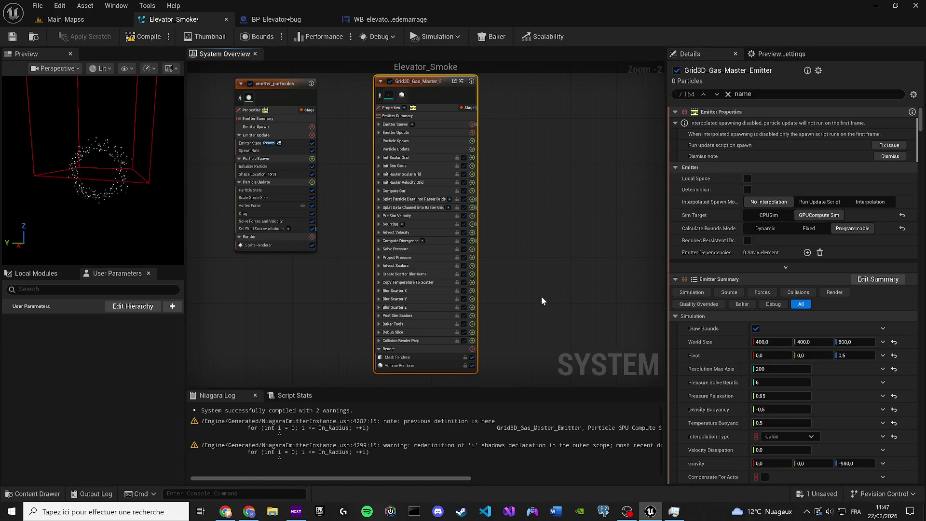
Step: Compile Elevator_Smoke and view the emitter from above in the Main_Mapss viewport
{"action": "left_click", "coordinate": [133, 38]}
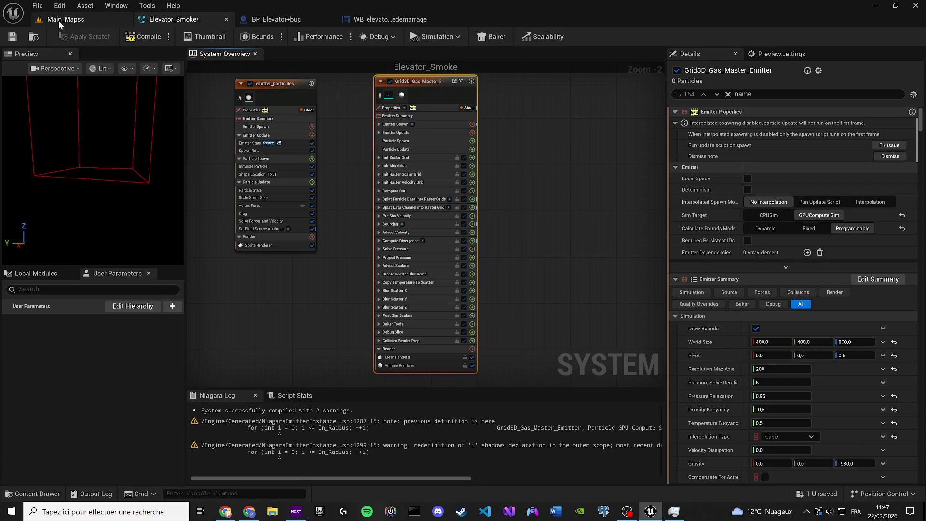
{"action": "left_click", "coordinate": [58, 21]}
{"action": "left_click_drag", "start_coordinate": [356, 270], "coordinate": [366, 183]}
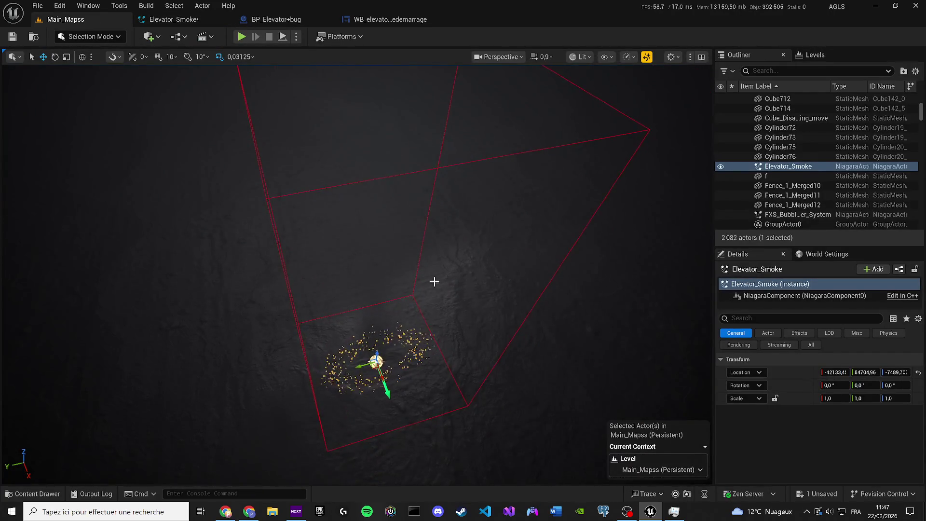
{"action": "right_click", "coordinate": [434, 279]}
{"action": "left_click", "coordinate": [778, 200]}
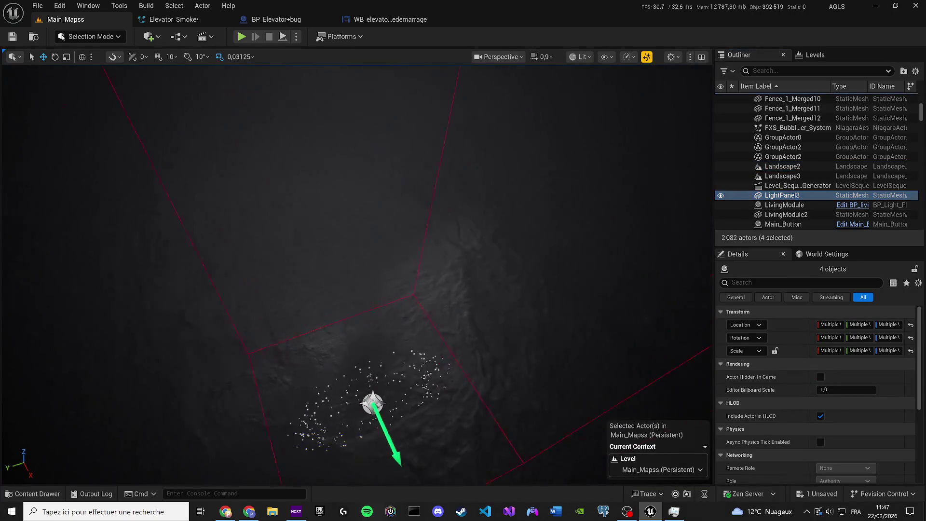
{"action": "mouse_move", "coordinate": [400, 220]}
{"action": "left_mouse_down"}
{"action": "mouse_move", "coordinate": [399, 163]}
{"action": "mouse_move", "coordinate": [400, 219]}
{"action": "left_mouse_up"}
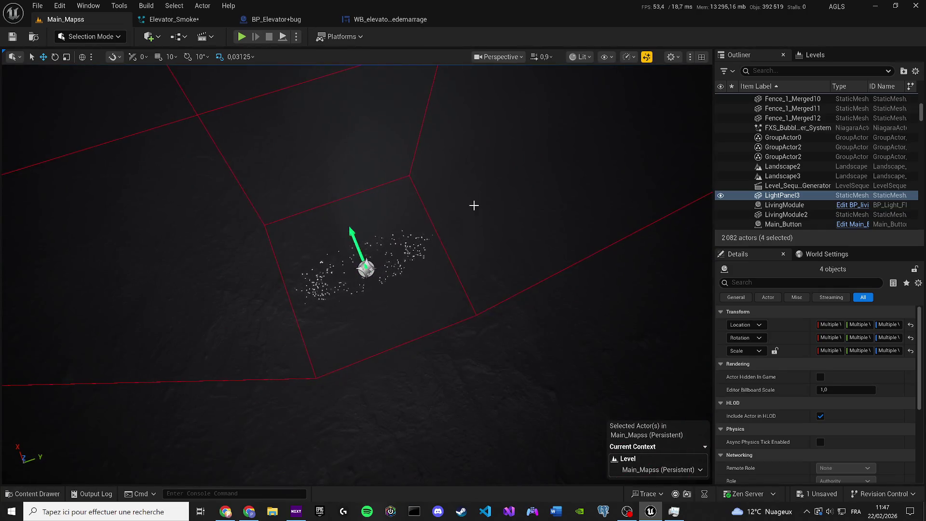
Step: Switch the level viewport to Wireframe, then Unlit shading, and return to Elevator_Smoke
{"action": "left_click", "coordinate": [580, 56]}
{"action": "left_click", "coordinate": [610, 115]}
{"action": "mouse_move", "coordinate": [411, 193]}
{"action": "left_mouse_down"}
{"action": "mouse_move", "coordinate": [412, 145]}
{"action": "mouse_move", "coordinate": [411, 207]}
{"action": "mouse_move", "coordinate": [411, 130]}
{"action": "mouse_move", "coordinate": [411, 215]}
{"action": "mouse_move", "coordinate": [412, 106]}
{"action": "mouse_move", "coordinate": [412, 203]}
{"action": "mouse_move", "coordinate": [347, 202]}
{"action": "mouse_move", "coordinate": [348, 154]}
{"action": "mouse_move", "coordinate": [347, 212]}
{"action": "left_mouse_up"}
{"action": "left_click", "coordinate": [569, 56]}
{"action": "left_click", "coordinate": [578, 105]}
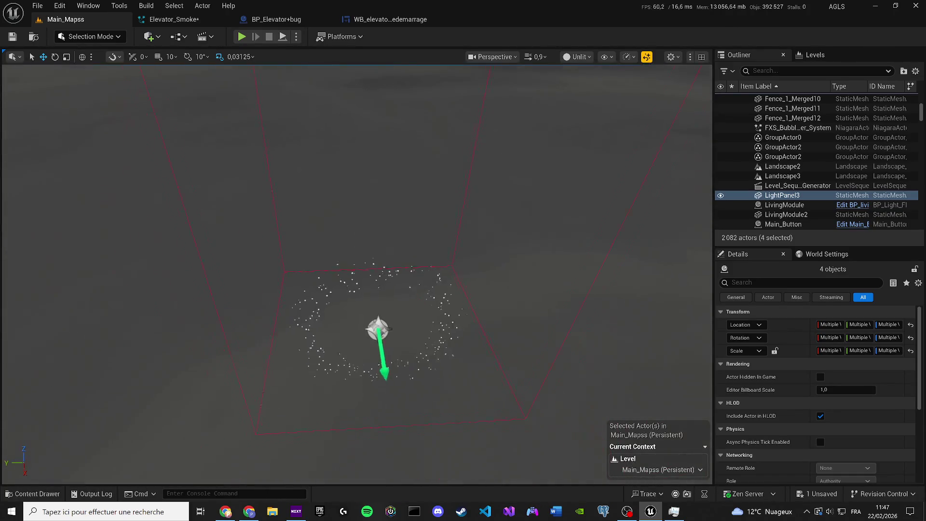
{"action": "left_click", "coordinate": [153, 5]}
{"action": "left_click", "coordinate": [171, 20]}
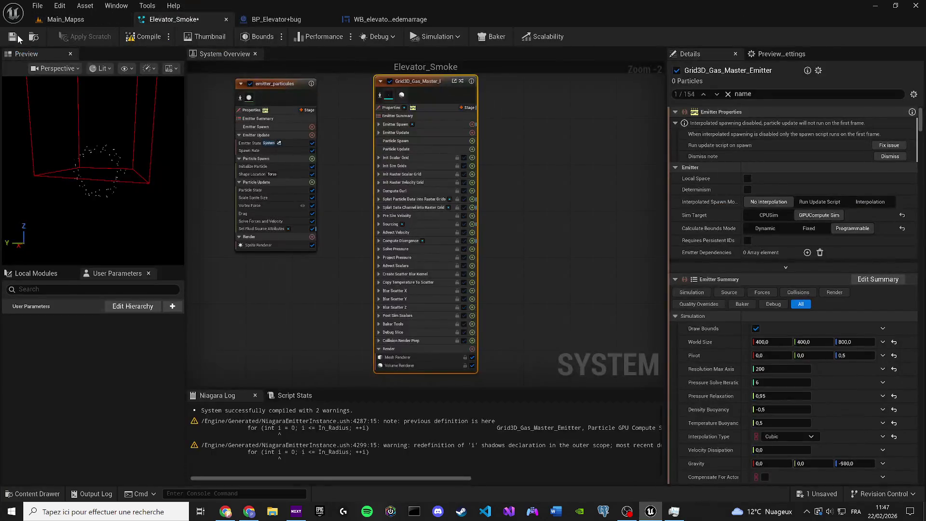
Step: Save Elevator_Smoke, toggle the Grid3D gas master node's summary view, and select Emitter Summary
{"action": "left_click", "coordinate": [12, 36]}
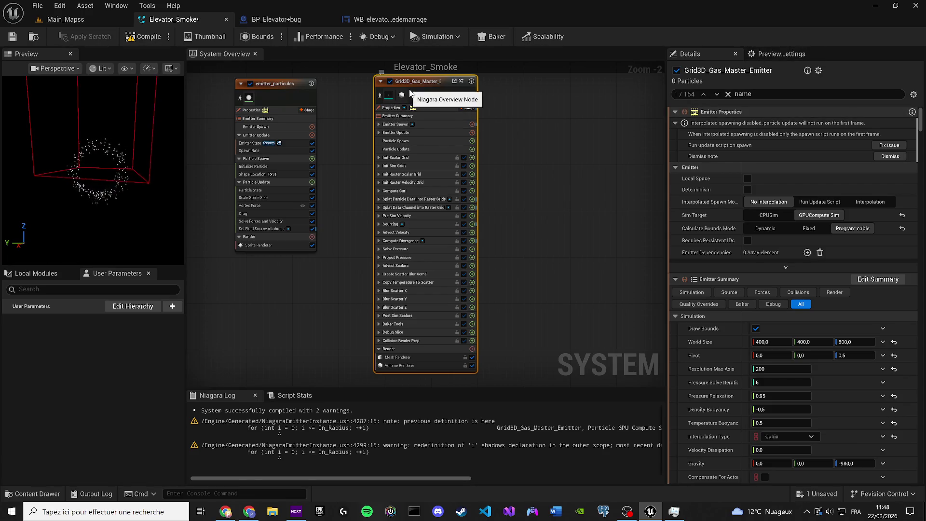
{"action": "left_click", "coordinate": [379, 82]}
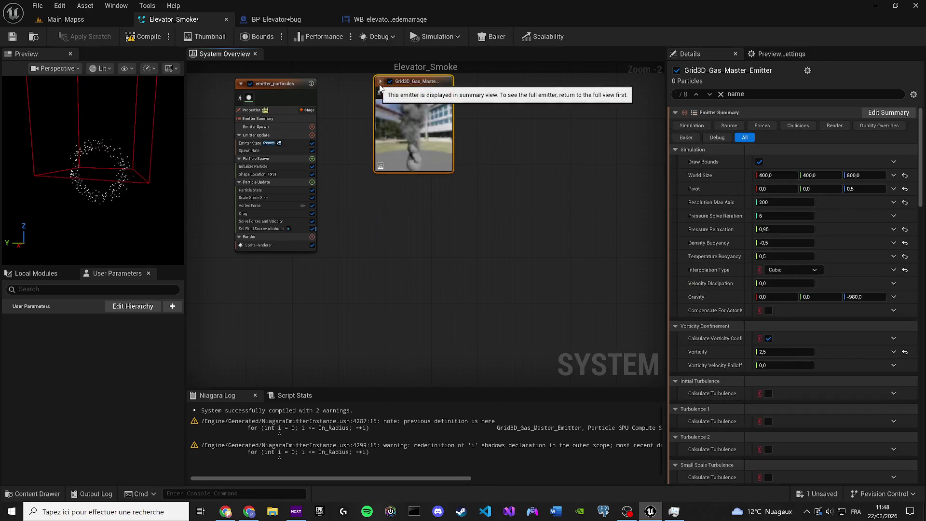
{"action": "left_click", "coordinate": [379, 84]}
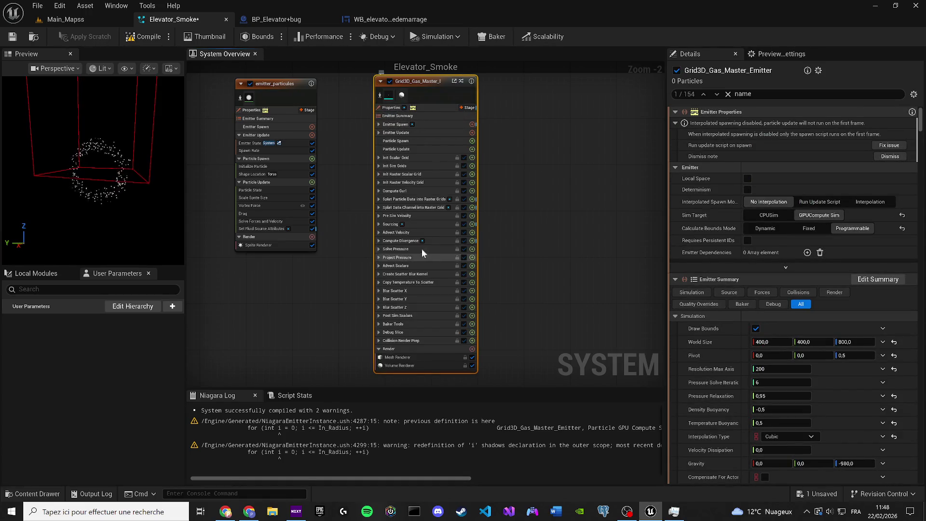
{"action": "left_click", "coordinate": [427, 117]}
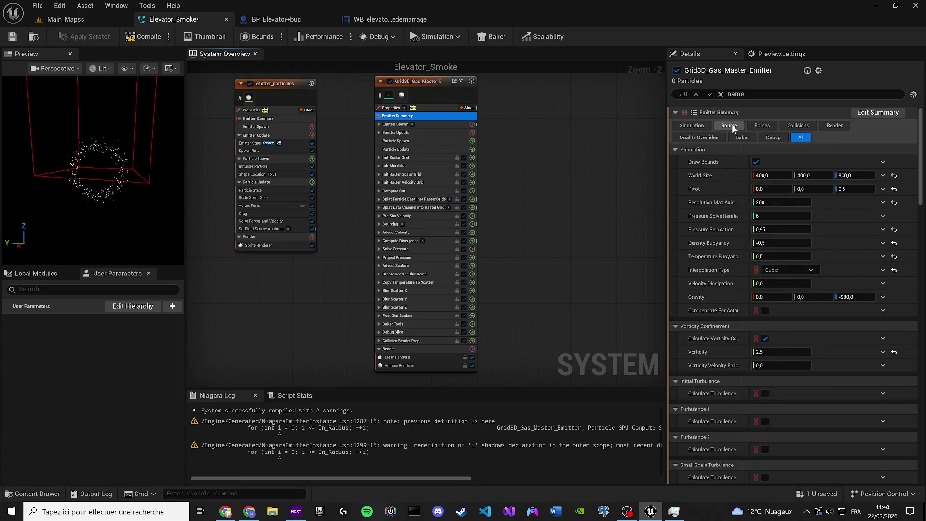
Step: Show the gas emitter's Source settings, checking its particle source type and the emitter_particules emitter
{"action": "left_click", "coordinate": [732, 125]}
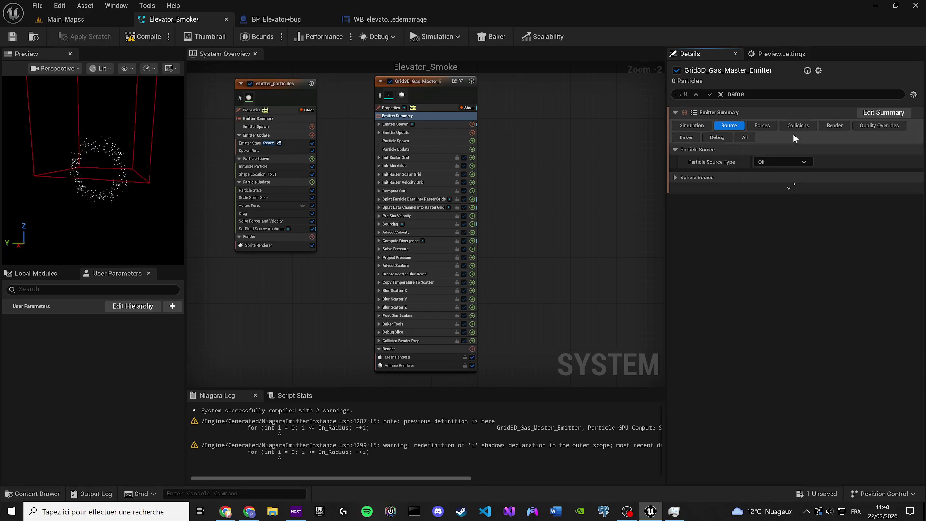
{"action": "left_click", "coordinate": [791, 162]}
{"action": "left_click", "coordinate": [672, 187]}
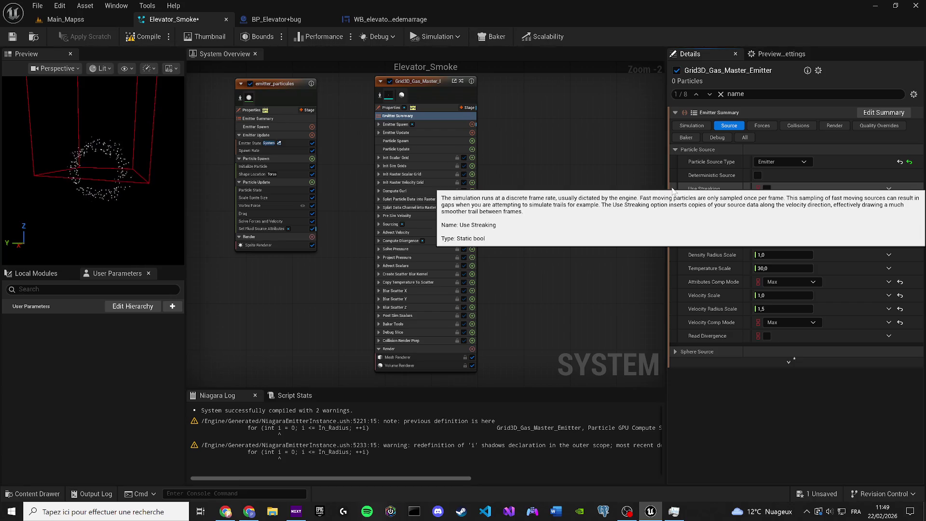
{"action": "left_click", "coordinate": [252, 110]}
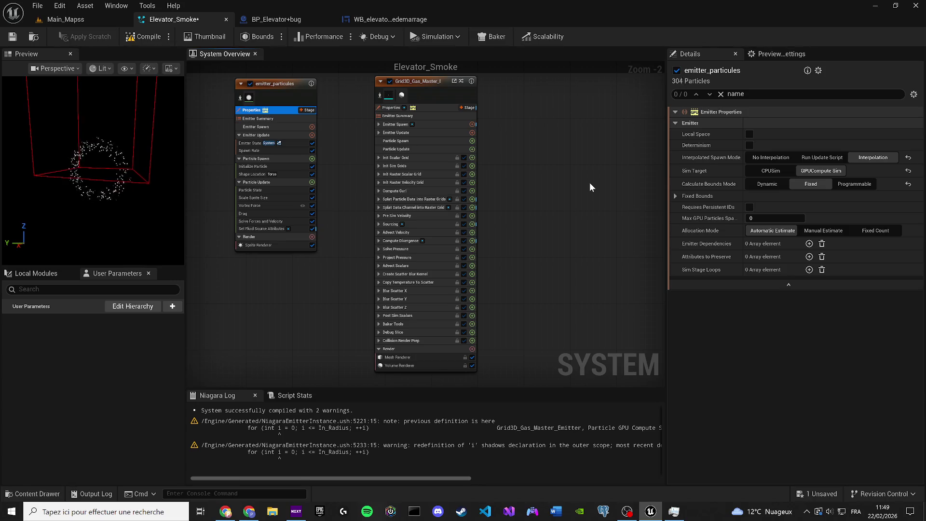
{"action": "left_click", "coordinate": [443, 125]}
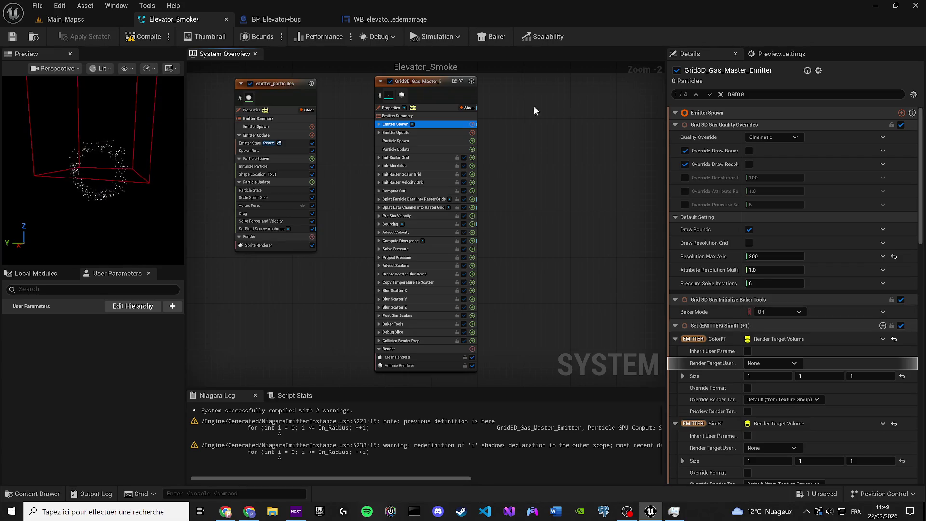
{"action": "left_click", "coordinate": [432, 116]}
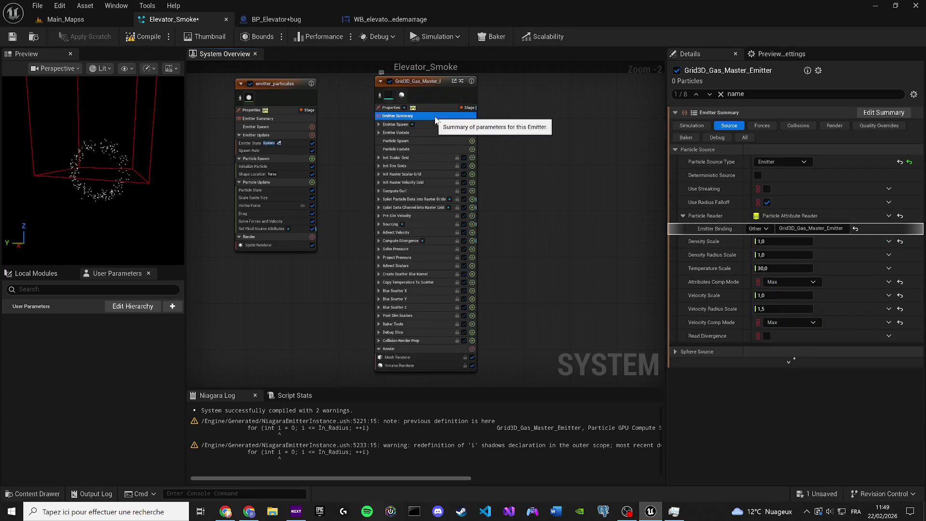
Step: Bind the gas emitter's Particle Attribute Reader to emitter_particules and save Elevator_Smoke
{"action": "left_click", "coordinate": [817, 233]}
{"action": "left_click", "coordinate": [805, 228]}
{"action": "key", "text": "BackSpace"}
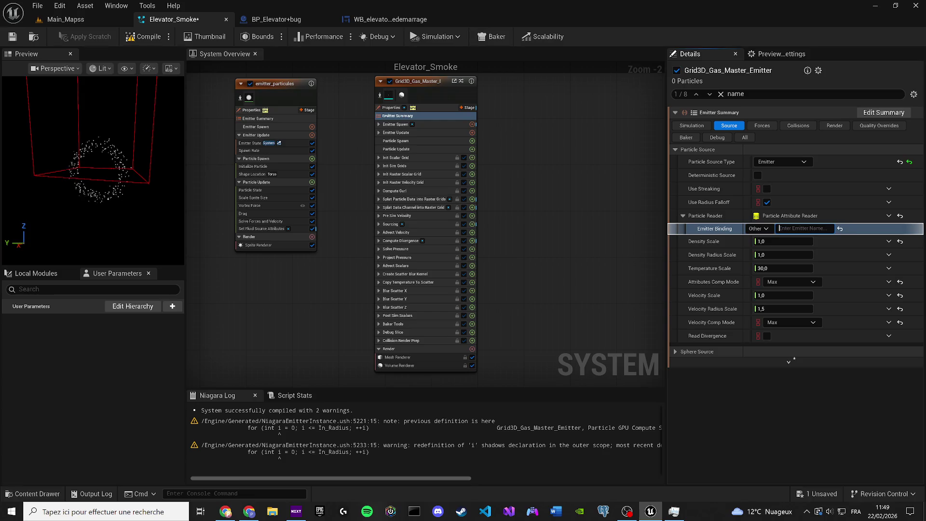
{"action": "type", "text": "emitter_particules"}
{"action": "key", "text": "Return"}
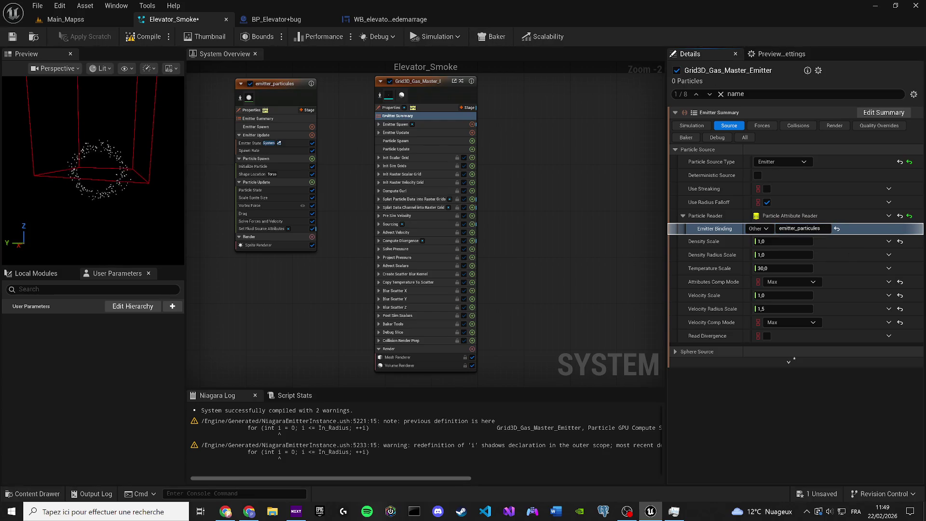
{"action": "mouse_move", "coordinate": [73, 166]}
{"action": "left_mouse_down"}
{"action": "mouse_move", "coordinate": [137, 167]}
{"action": "mouse_move", "coordinate": [152, 152]}
{"action": "left_mouse_up"}
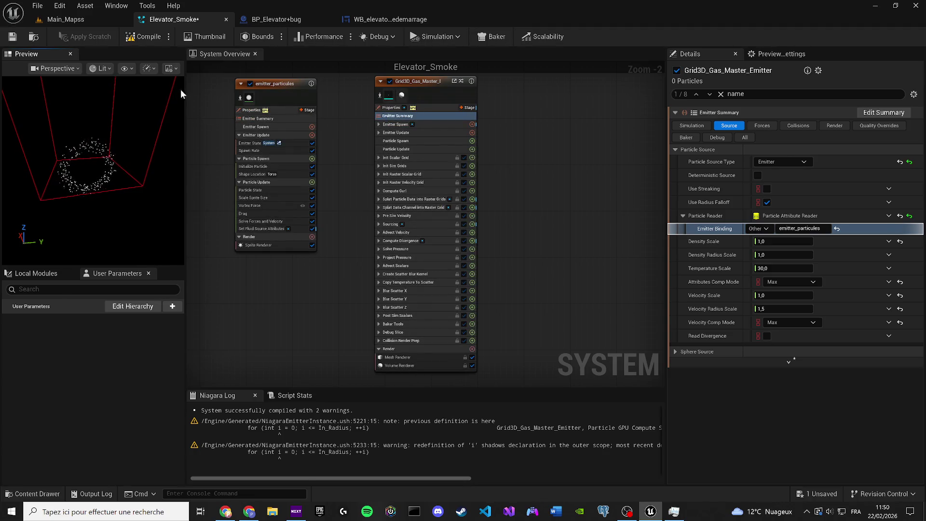
{"action": "left_click", "coordinate": [13, 39]}
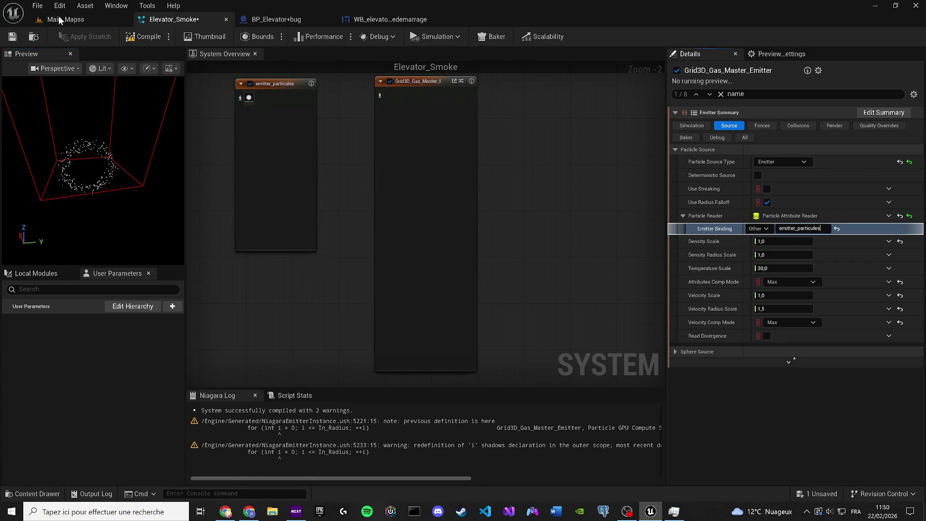
Step: Start a Build All Levels lighting rebuild on Main_Mapss, then show the Smoke folder contents
{"action": "left_click", "coordinate": [59, 20]}
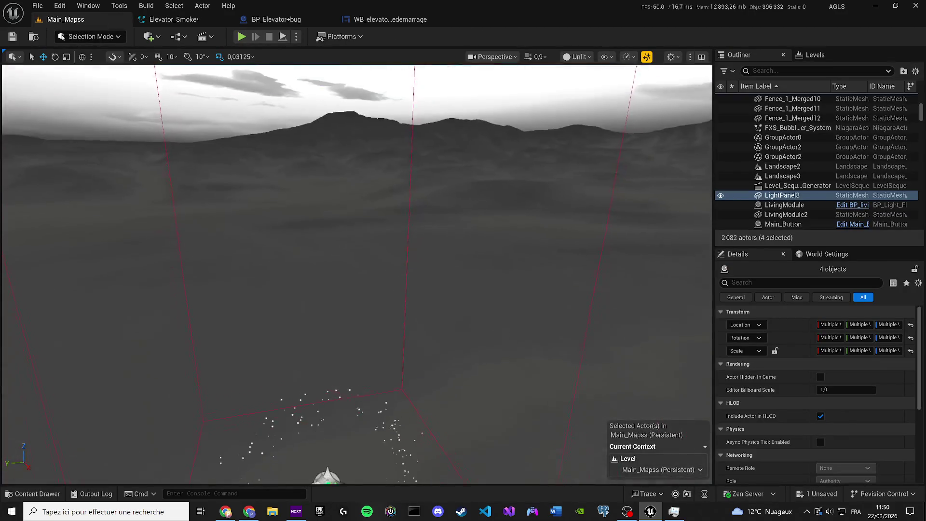
{"action": "left_click", "coordinate": [146, 5]}
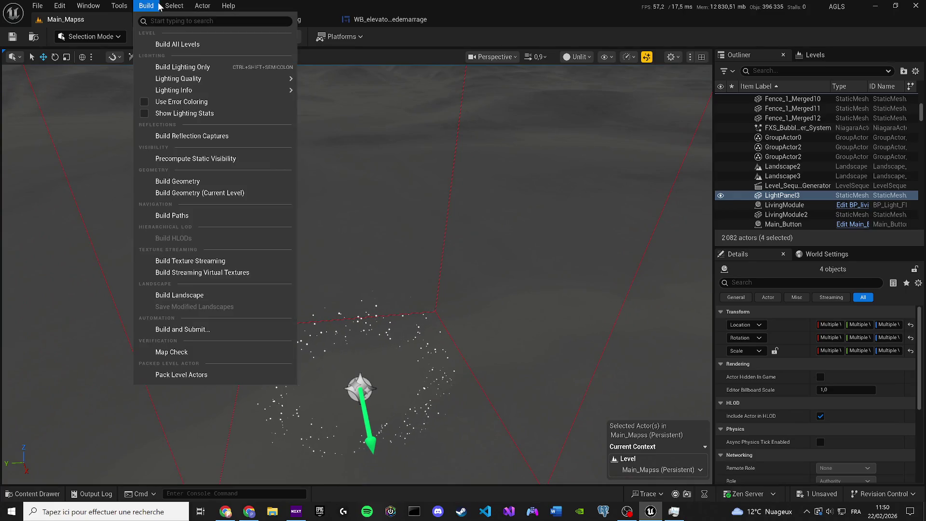
{"action": "left_click", "coordinate": [172, 46]}
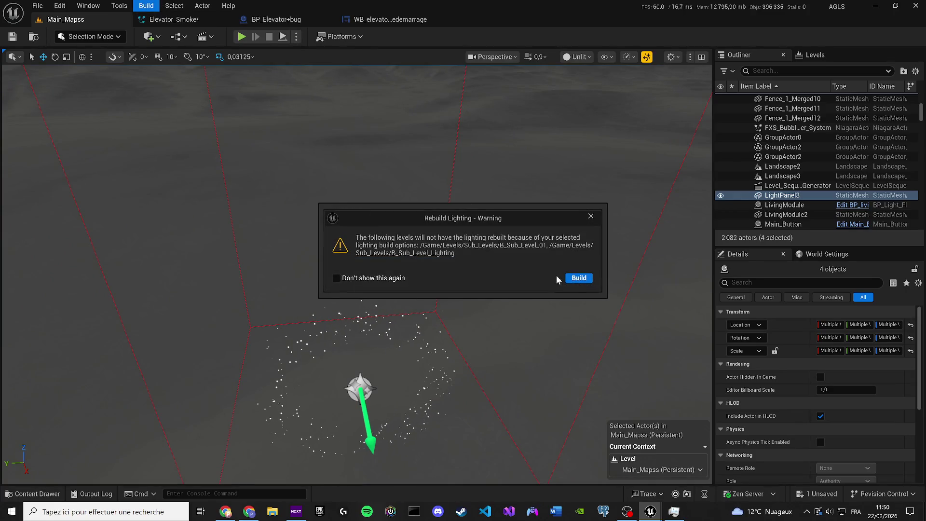
{"action": "left_click", "coordinate": [578, 278]}
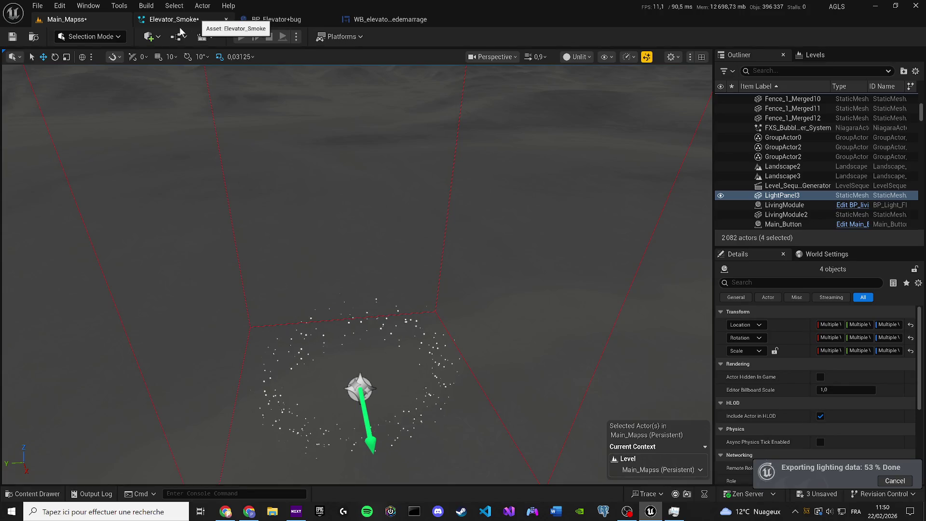
{"action": "mouse_move", "coordinate": [316, 190]}
{"action": "left_mouse_down"}
{"action": "mouse_move", "coordinate": [332, 151]}
{"action": "mouse_move", "coordinate": [574, 75]}
{"action": "left_mouse_up"}
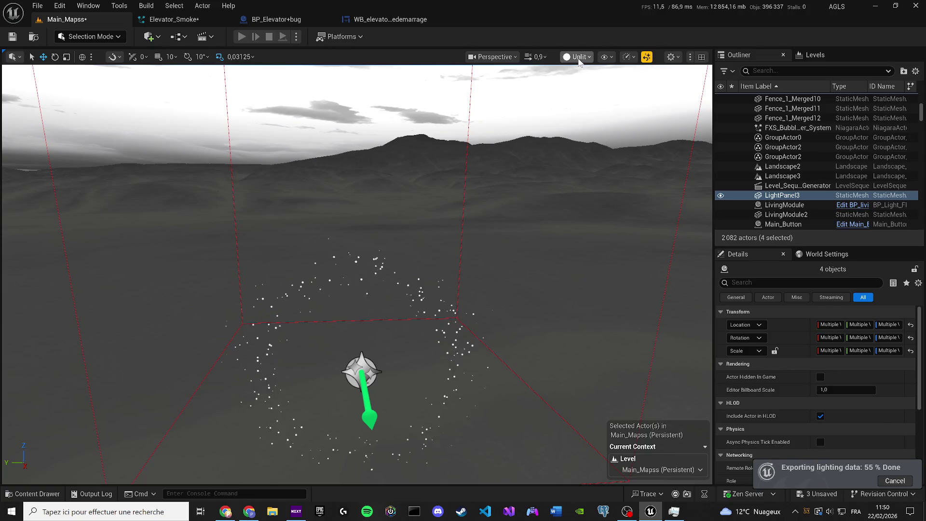
{"action": "left_click", "coordinate": [34, 493]}
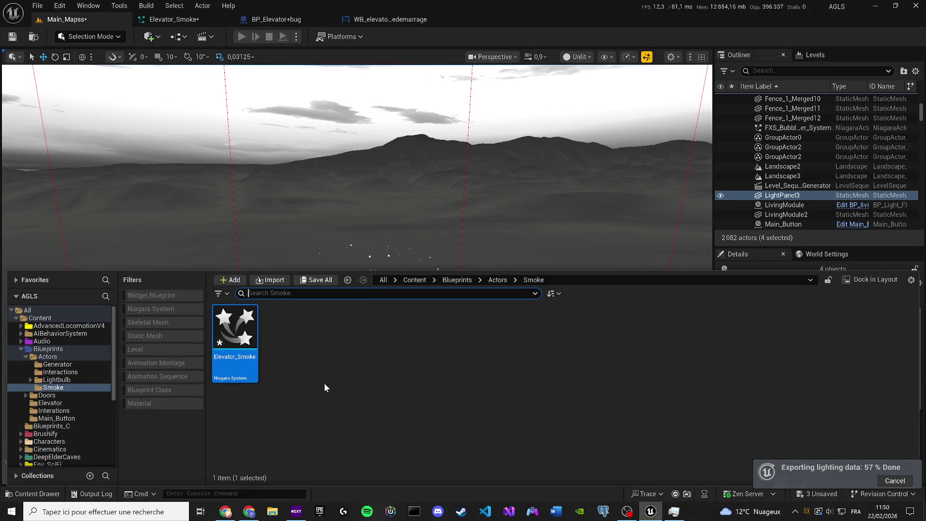
Step: Create an empty Niagara system named NS_Smoke in the Smoke folder
{"action": "right_click", "coordinate": [324, 383]}
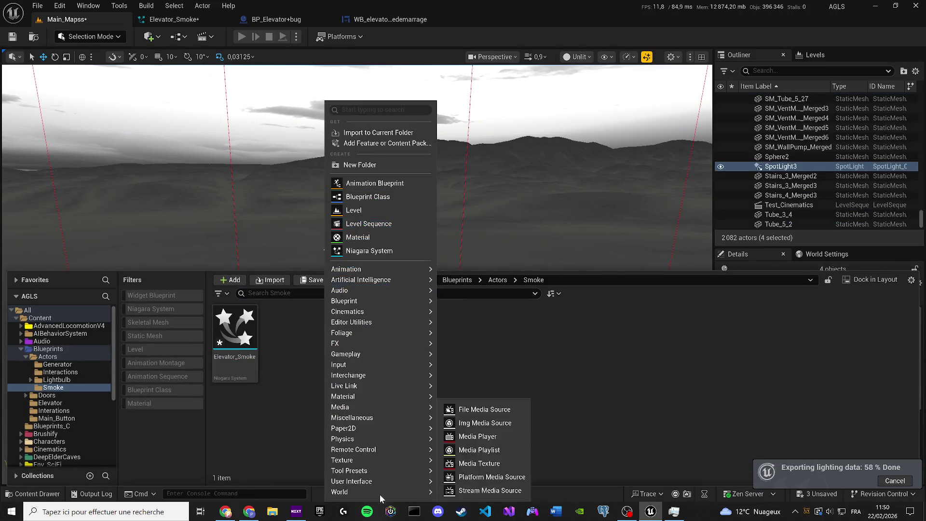
{"action": "left_click", "coordinate": [376, 251]}
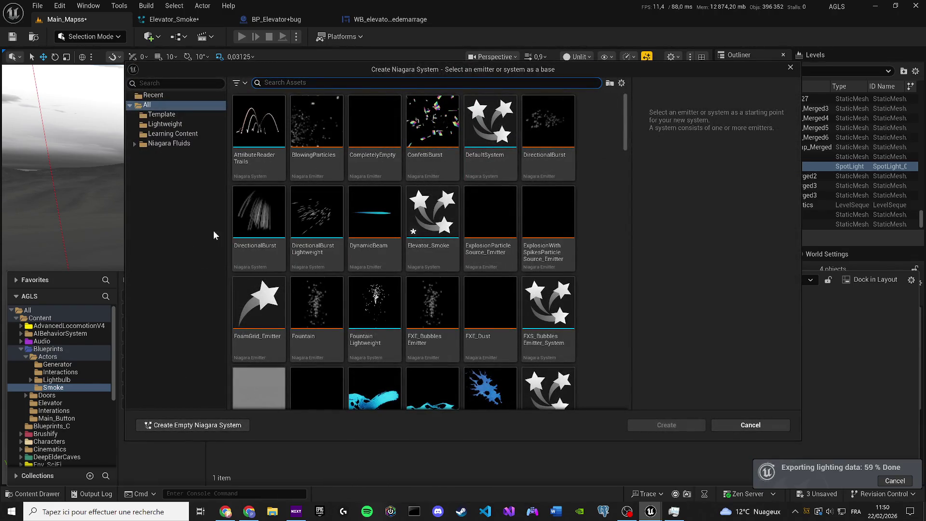
{"action": "scroll", "coordinate": [338, 290], "scroll_direction": "down", "scroll_amount": 5}
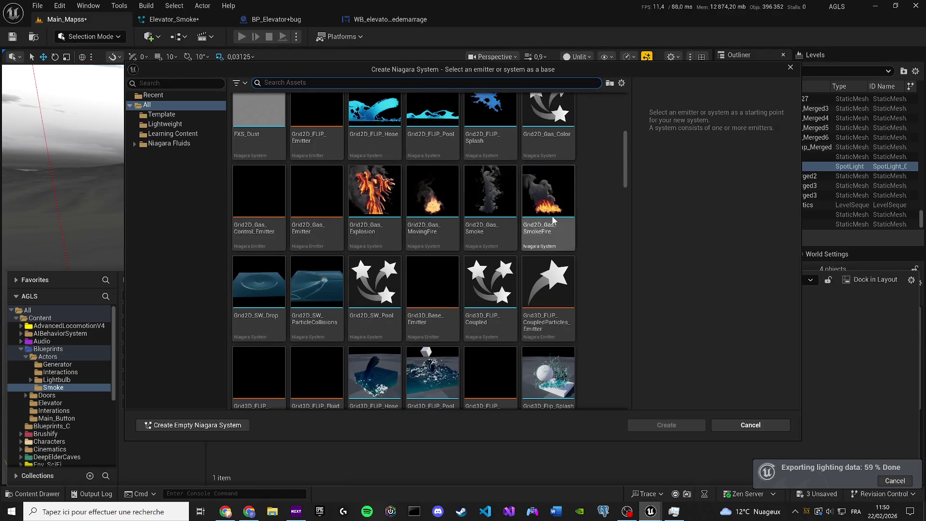
{"action": "scroll", "coordinate": [530, 217], "scroll_direction": "down", "scroll_amount": 2}
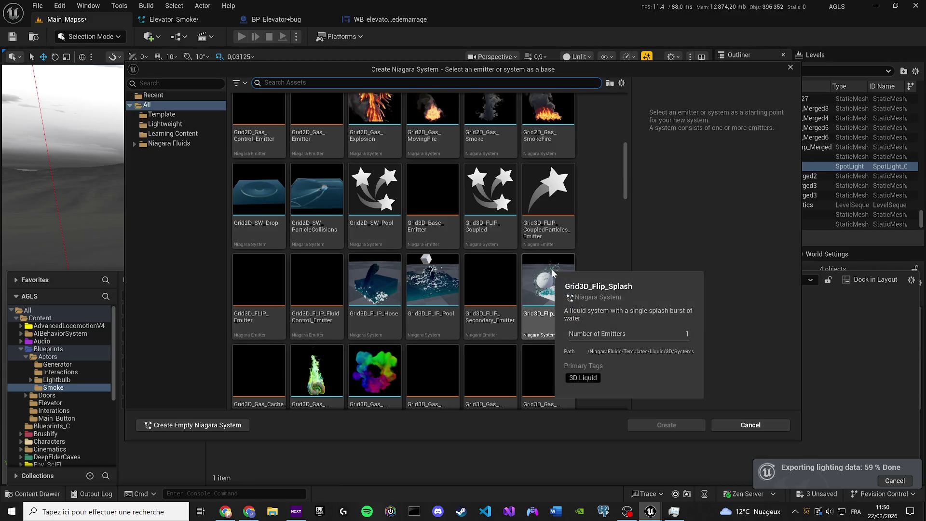
{"action": "left_click", "coordinate": [241, 424]}
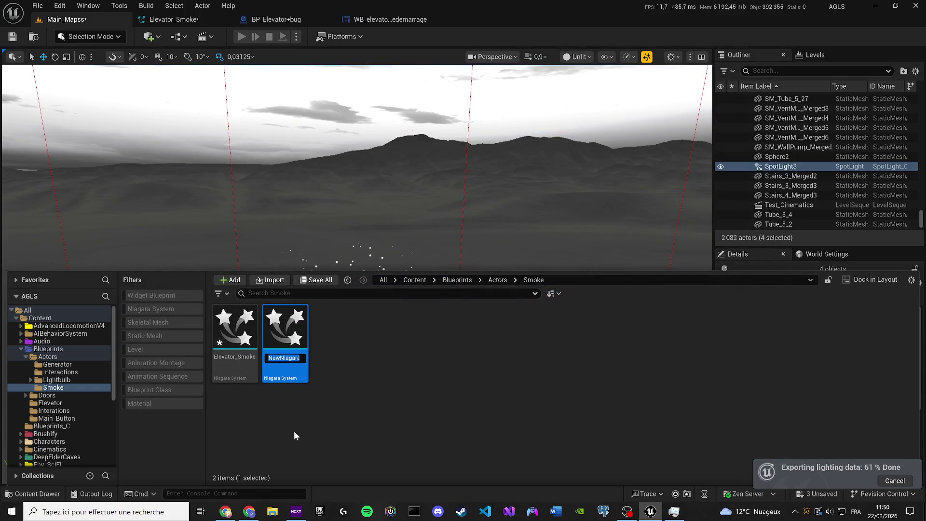
{"action": "type", "text": "NS"}
{"action": "type", "text": "_Smoke"}
{"action": "key", "text": "Return"}
Step: Open NS_Smoke and close the Elevator_Smoke and BP_Elevator+bug editors
{"action": "double_click", "coordinate": [277, 313]}
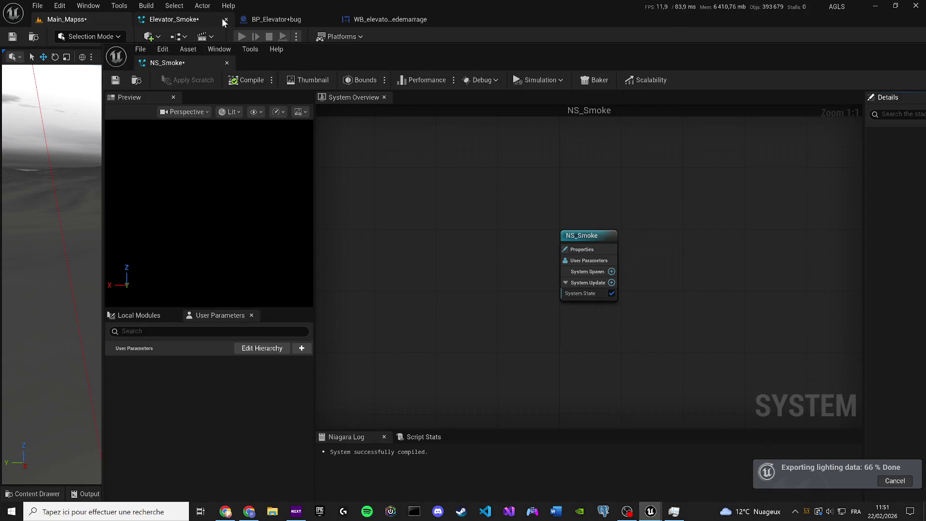
{"action": "left_click", "coordinate": [224, 19]}
{"action": "left_click", "coordinate": [224, 19]}
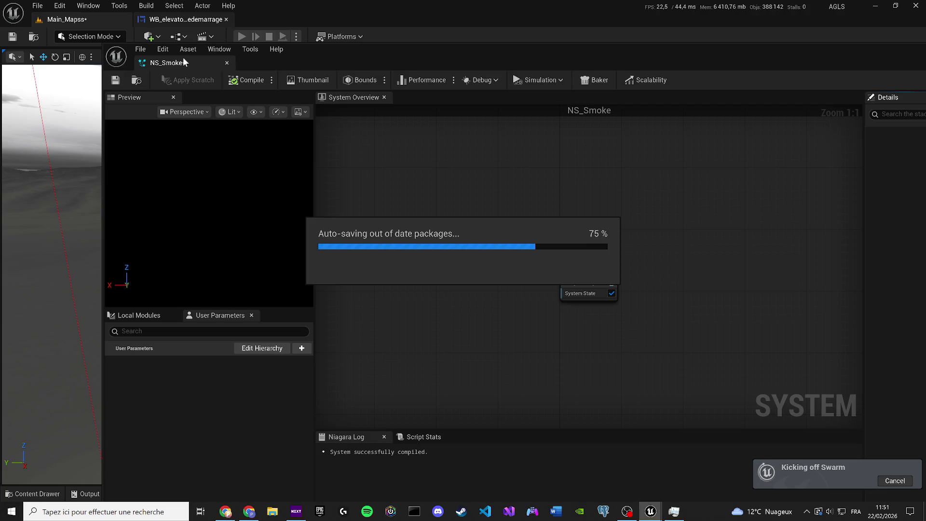
Step: Dock the NS_Smoke editor and add a Grid3D_Gas_Master_Emitter to its system graph
{"action": "mouse_move", "coordinate": [183, 59]}
{"action": "left_mouse_down"}
{"action": "mouse_move", "coordinate": [241, 20]}
{"action": "mouse_move", "coordinate": [188, 20]}
{"action": "left_mouse_up"}
{"action": "left_click_drag", "start_coordinate": [442, 192], "coordinate": [270, 197]}
{"action": "right_click", "coordinate": [381, 221]}
{"action": "left_click", "coordinate": [409, 238]}
{"action": "type", "text": "3d"}
{"action": "left_click", "coordinate": [332, 317]}
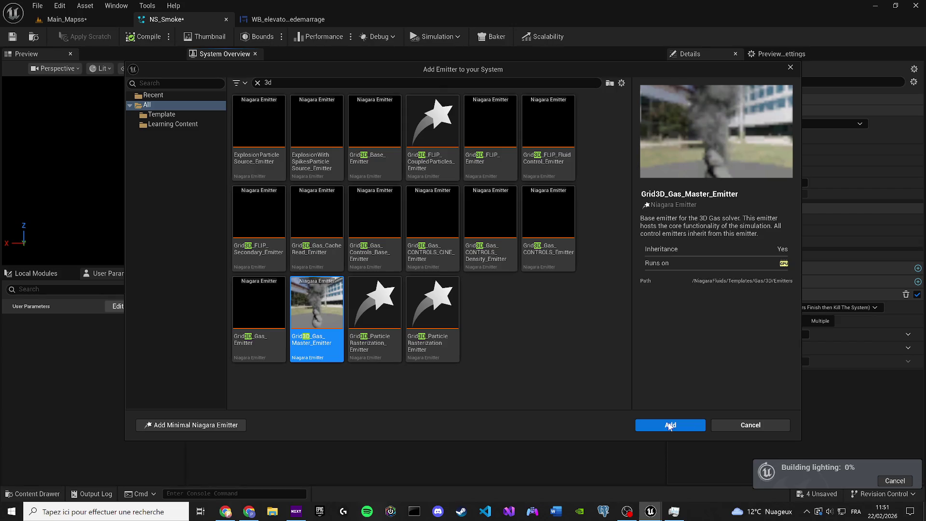
{"action": "left_click", "coordinate": [669, 426]}
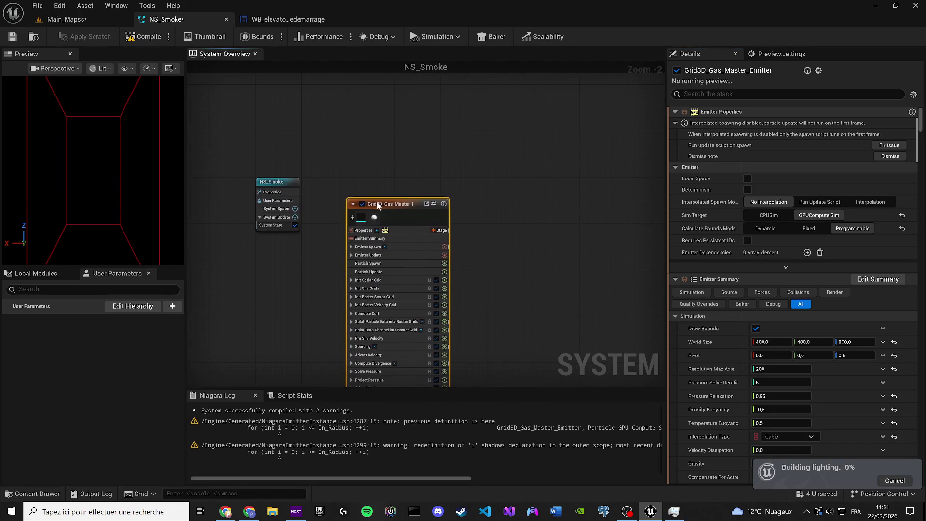
{"action": "left_click_drag", "start_coordinate": [377, 207], "coordinate": [373, 186]}
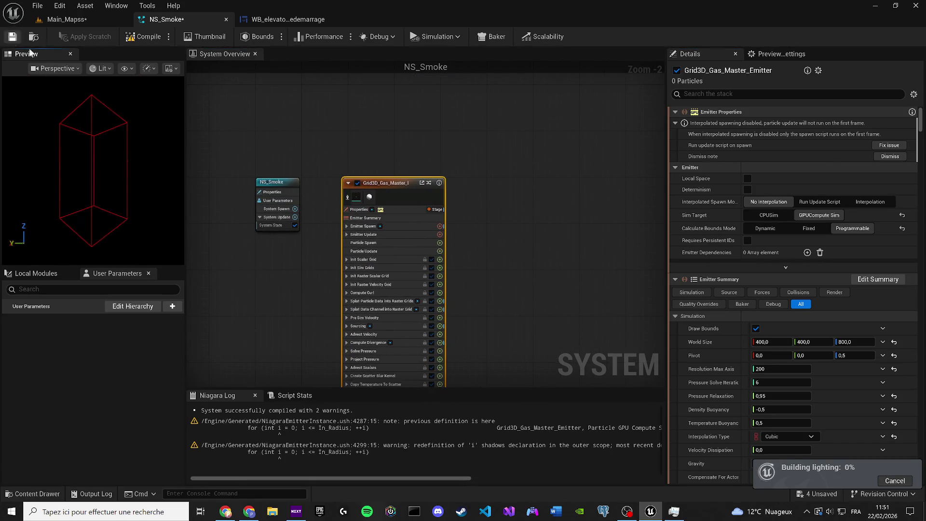
Step: Save NS_Smoke, then switch to Main_Mapss and save the level
{"action": "left_click", "coordinate": [15, 39]}
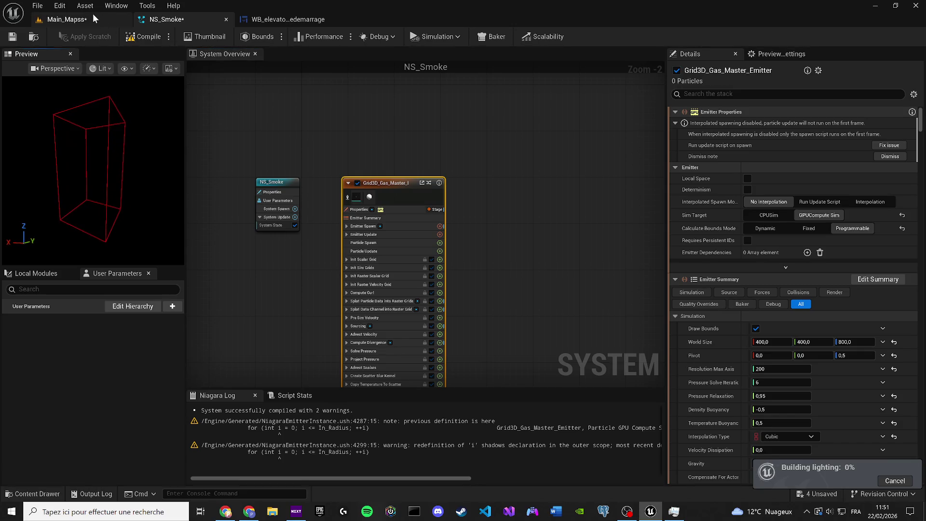
{"action": "left_click", "coordinate": [65, 19]}
{"action": "left_click", "coordinate": [8, 37]}
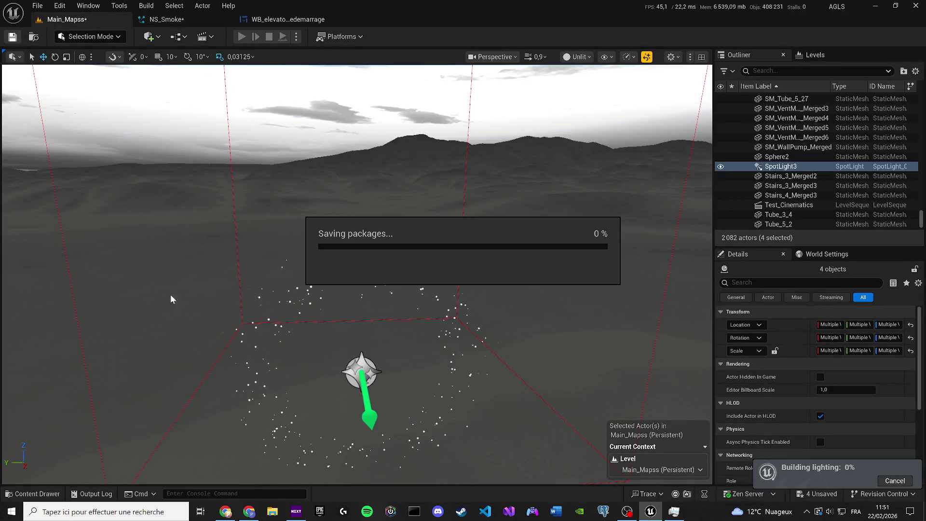
Step: Cancel the running lighting build from the Building lighting notification
{"action": "left_click", "coordinate": [898, 483]}
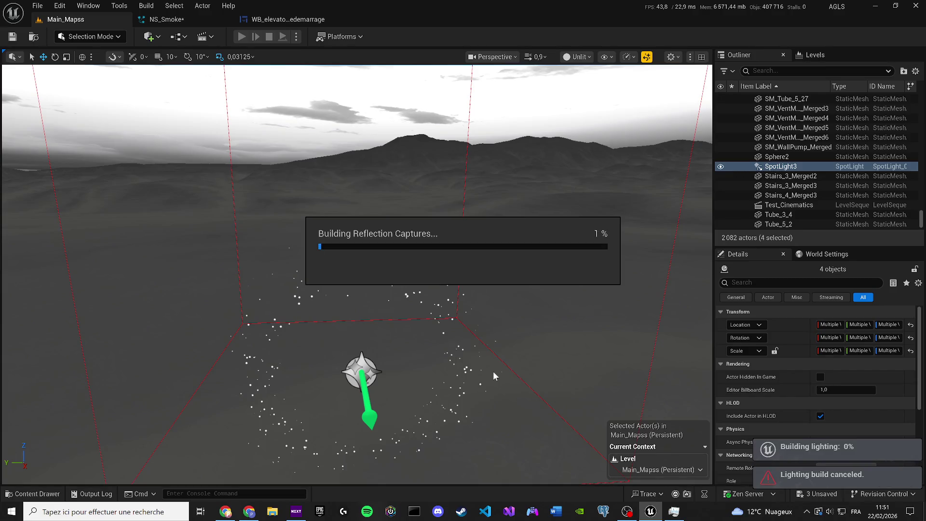
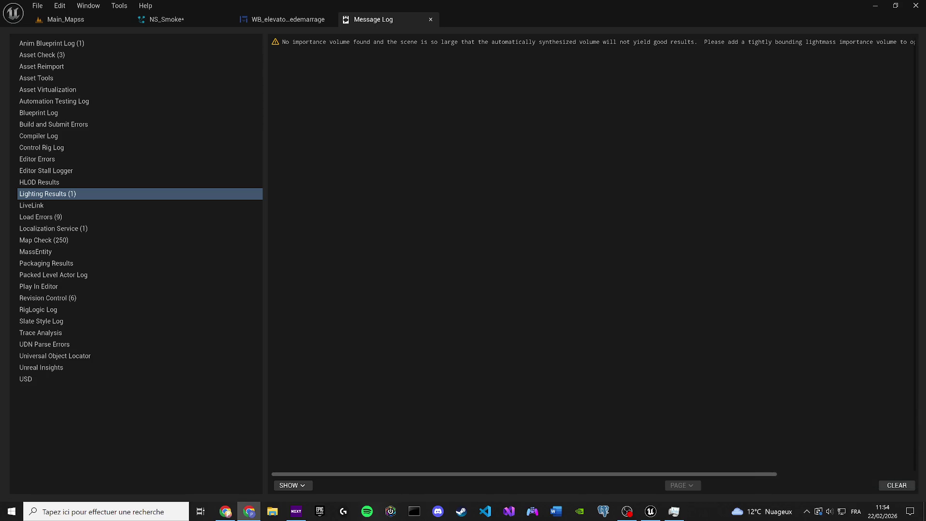
Step: Close the Message Log, return to Main_Mapss, save the modified assets, then minimize the editor
{"action": "left_click", "coordinate": [429, 19]}
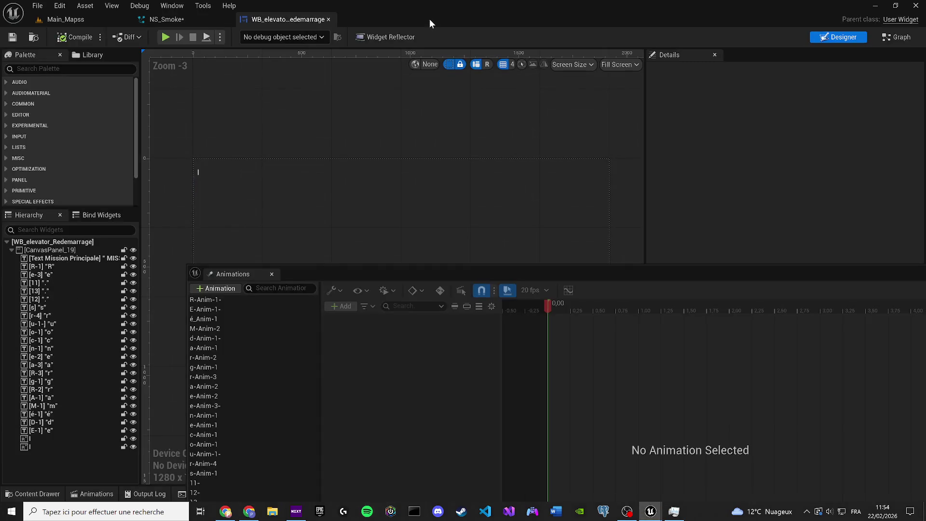
{"action": "left_click", "coordinate": [114, 22]}
{"action": "scroll", "coordinate": [206, 399], "scroll_direction": "down", "scroll_amount": 3}
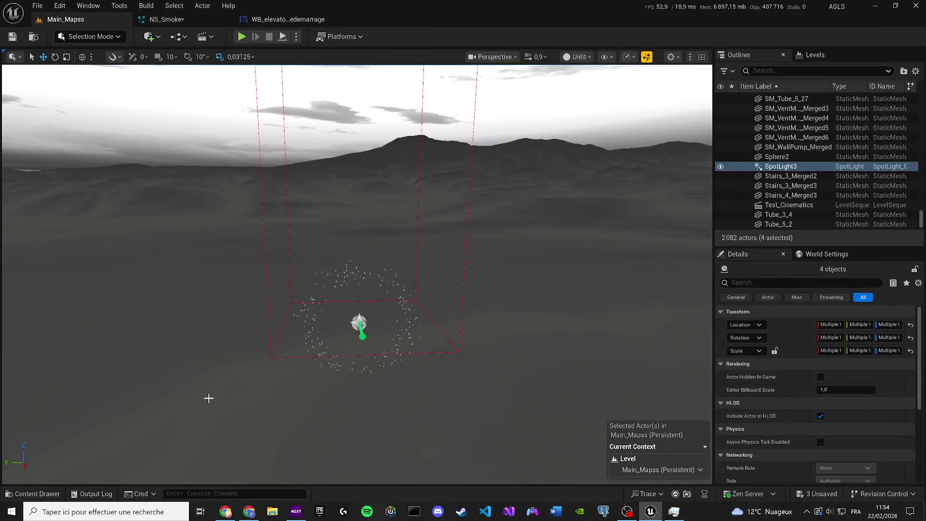
{"action": "key", "text": "ctrl+shift+s"}
{"action": "left_click", "coordinate": [482, 365]}
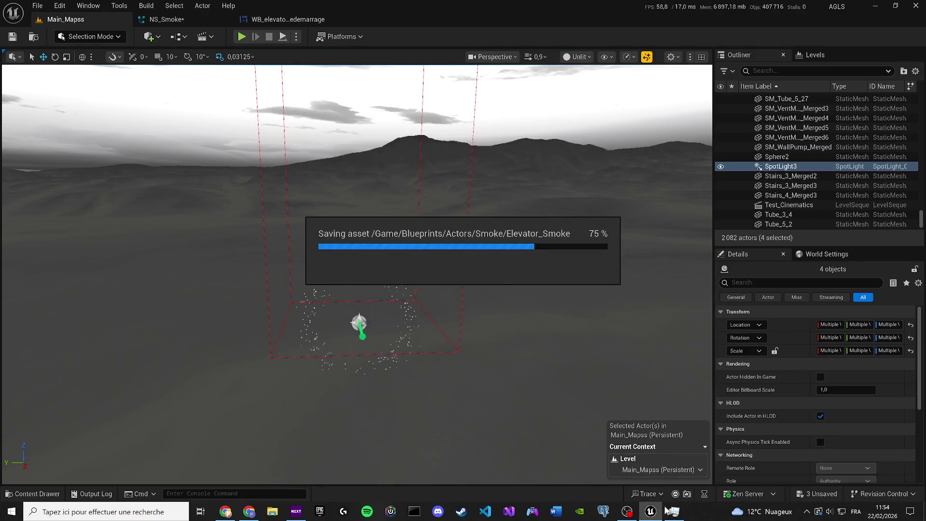
{"action": "key", "text": "super+d"}
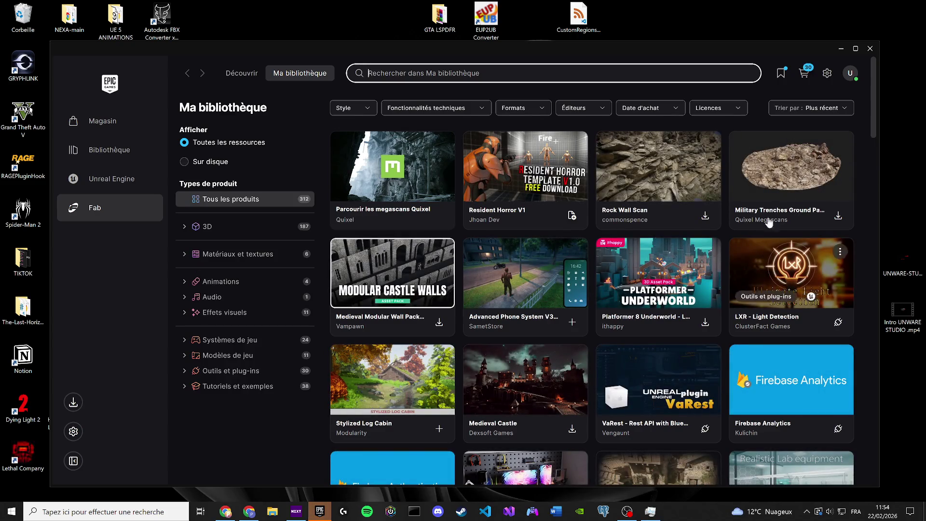
Step: Close the Epic Games Launcher, refresh the desktop with Actualiser and select NEXA .jpg
{"action": "left_click", "coordinate": [869, 50]}
{"action": "right_click", "coordinate": [766, 129]}
{"action": "left_click", "coordinate": [783, 154]}
{"action": "left_click", "coordinate": [816, 266]}
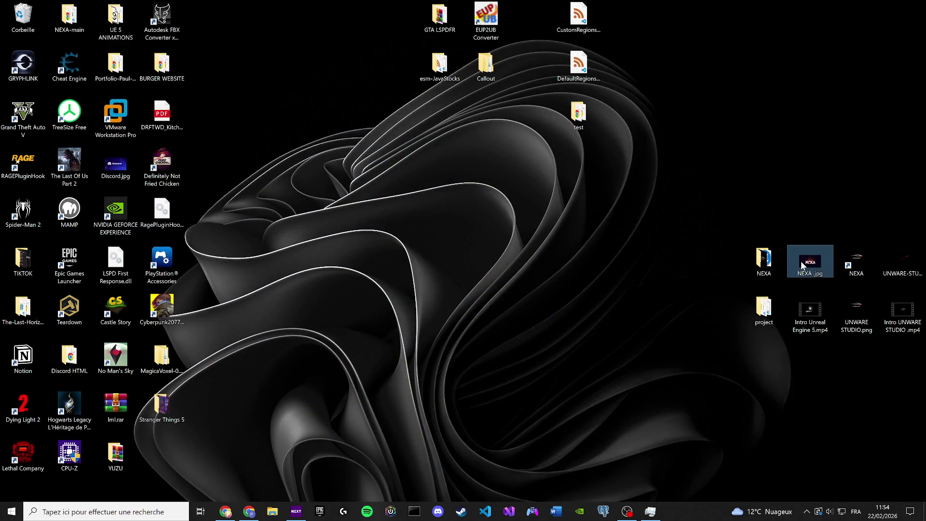
Step: Open the NEXA .jpg image from the desktop in Photos
{"action": "double_click", "coordinate": [833, 263]}
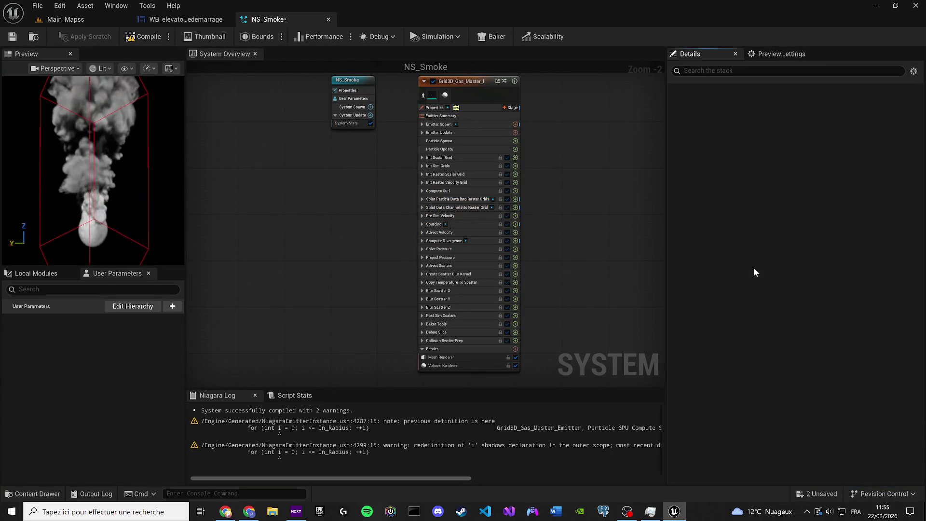
Step: Save the NS_Smoke system, then drag it from the Content Drawer into Main_Mapss
{"action": "left_click", "coordinate": [12, 36]}
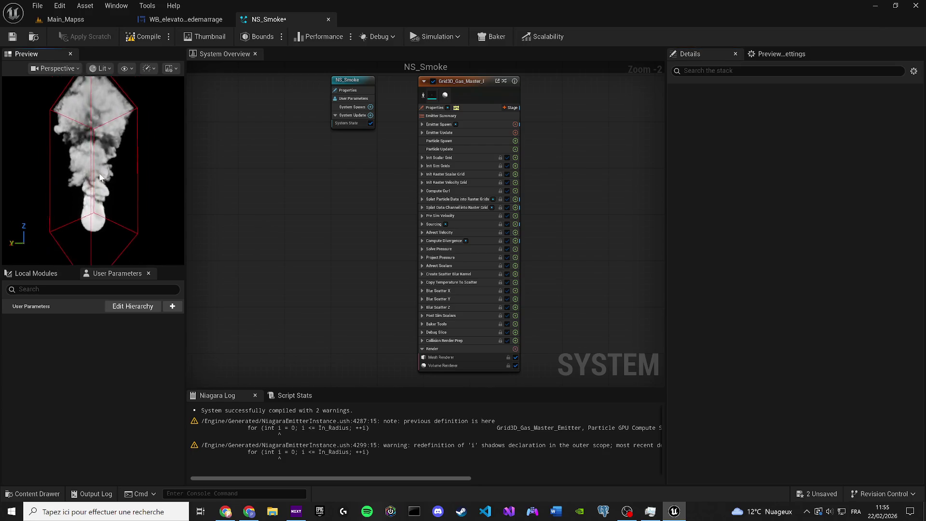
{"action": "left_click", "coordinate": [65, 19]}
{"action": "left_click_drag", "start_coordinate": [319, 212], "coordinate": [241, 212]}
{"action": "key", "text": "ctrl+space"}
{"action": "mouse_move", "coordinate": [284, 332]}
{"action": "left_mouse_down"}
{"action": "mouse_move", "coordinate": [335, 292]}
{"action": "mouse_move", "coordinate": [331, 316]}
{"action": "left_mouse_up"}
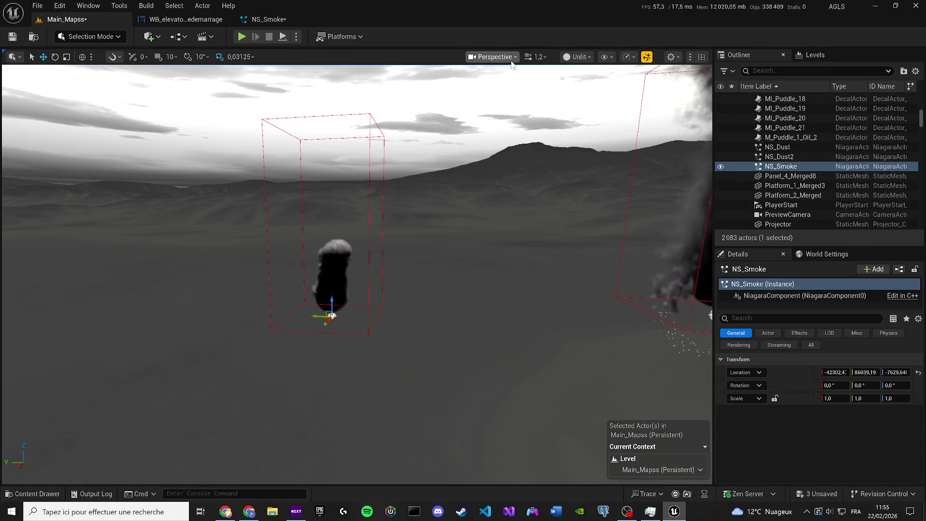
Step: Switch the viewport to Lit and frame the placed smoke plume
{"action": "left_click", "coordinate": [576, 56]}
{"action": "left_click", "coordinate": [569, 110]}
{"action": "key", "text": "alt+4"}
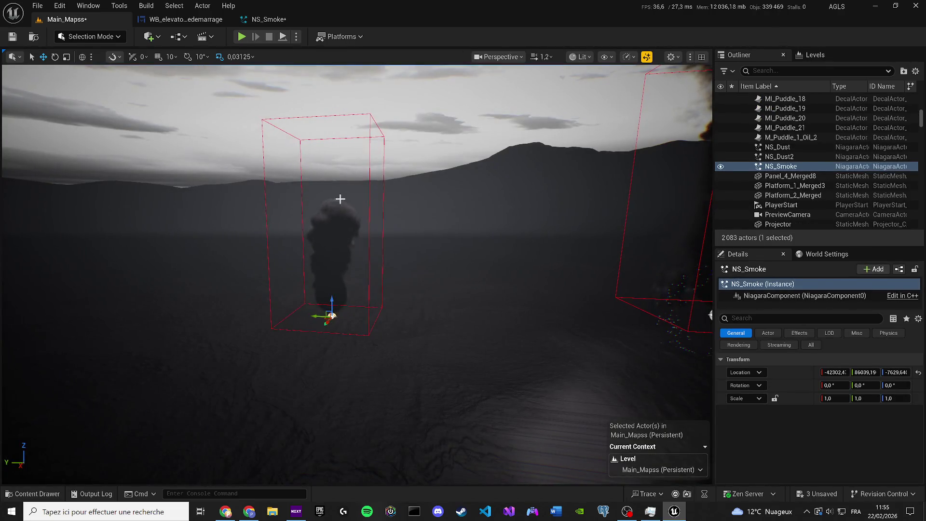
{"action": "key", "text": "f"}
Step: Save Main_Mapss and the remaining unsaved assets, then switch to WB_elevator_Redemarrage
{"action": "key", "text": "ctrl+s"}
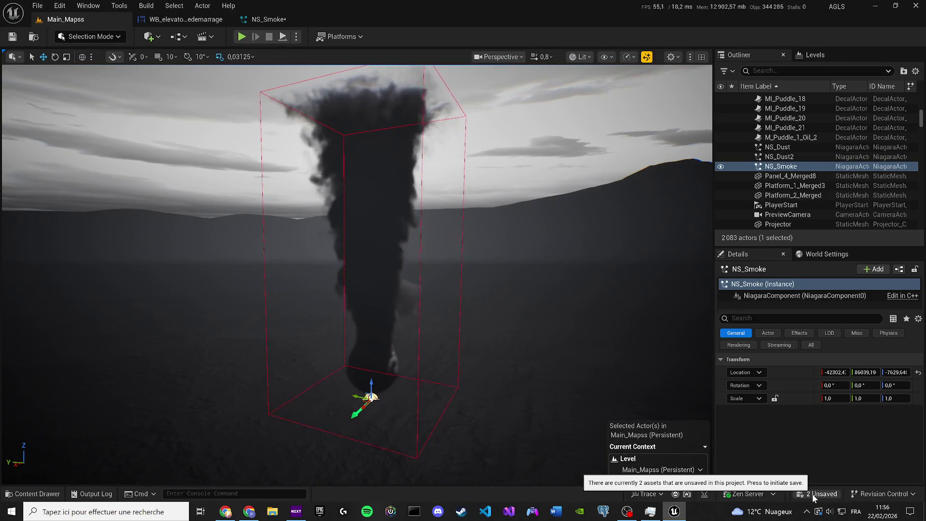
{"action": "left_click", "coordinate": [812, 494]}
{"action": "left_click", "coordinate": [536, 362]}
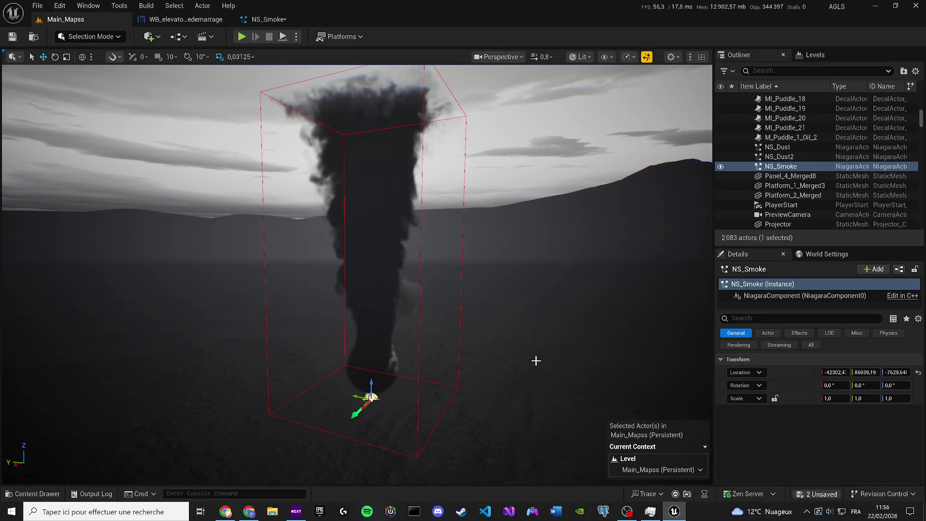
{"action": "left_click", "coordinate": [183, 19]}
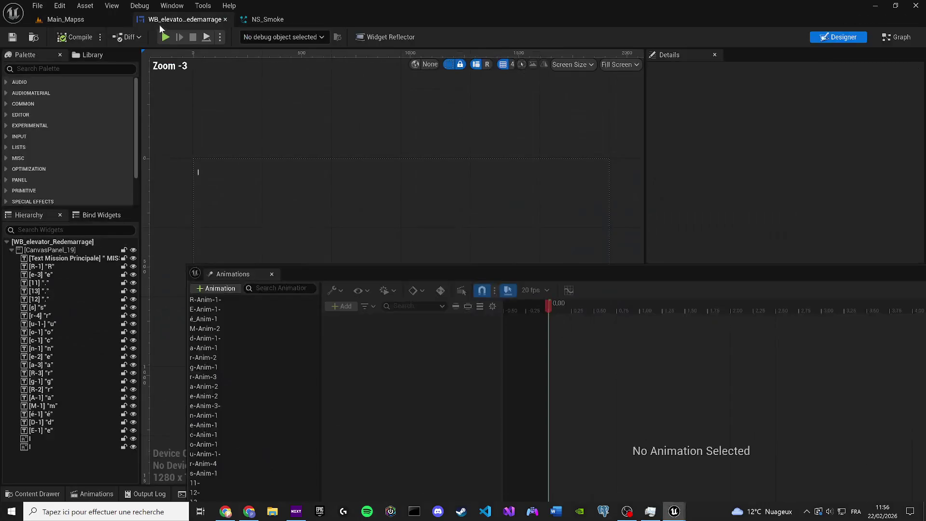
Step: Search all project content for 'nexa leve' and open the Level_NEXA-1 level
{"action": "left_click", "coordinate": [268, 19]}
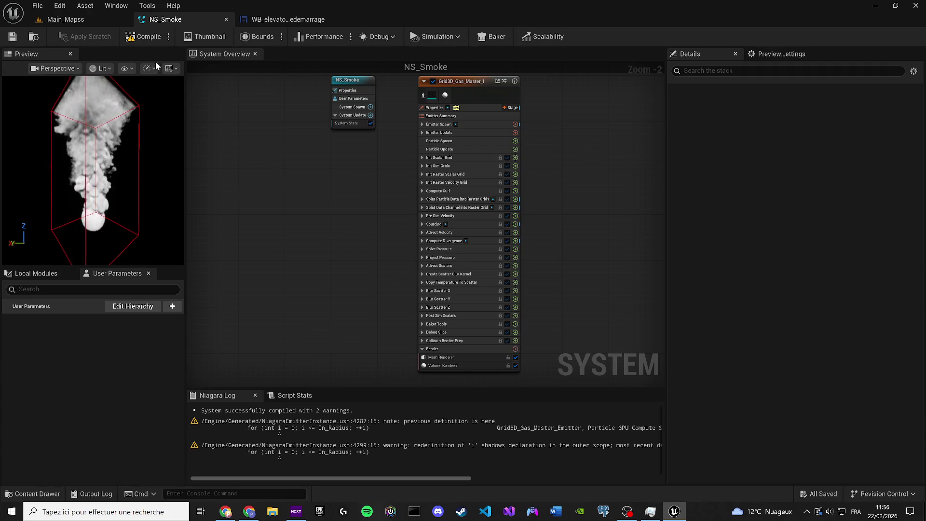
{"action": "left_click", "coordinate": [100, 14]}
{"action": "left_click", "coordinate": [32, 493]}
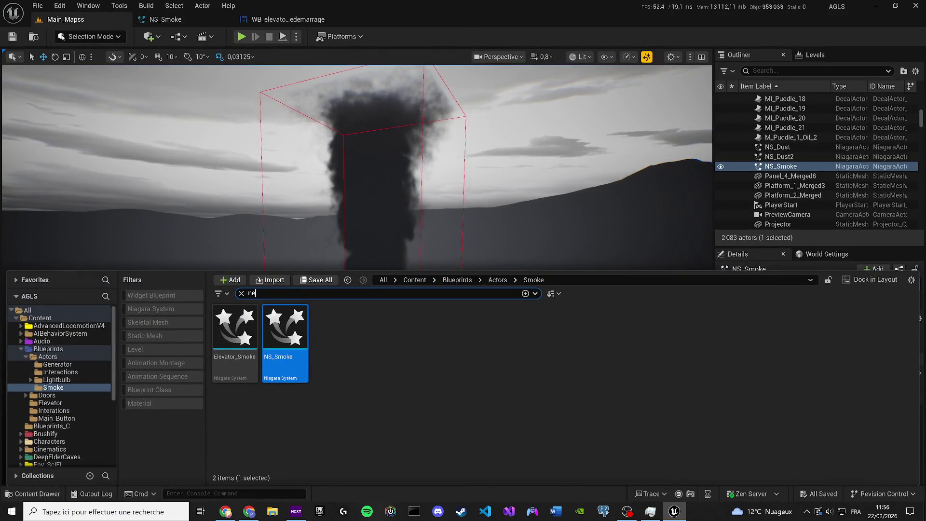
{"action": "type", "text": "nexa"}
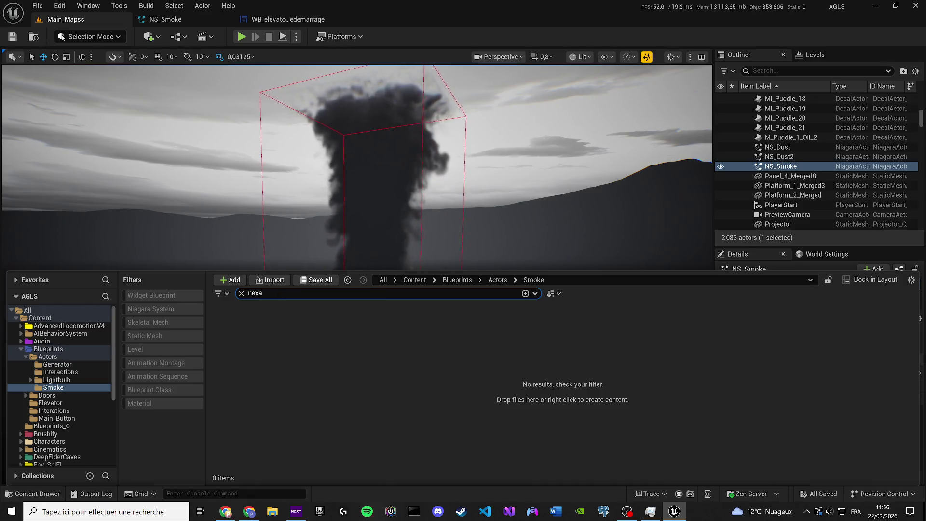
{"action": "left_click", "coordinate": [29, 310]}
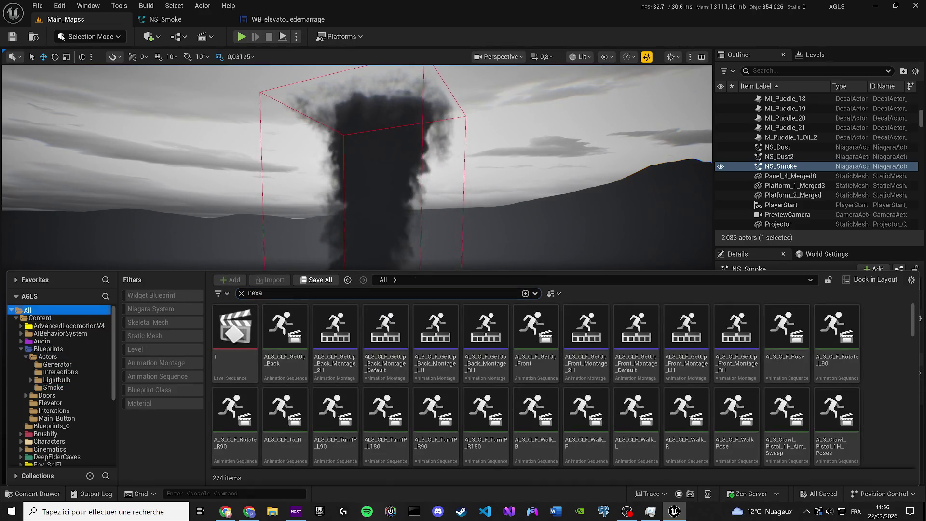
{"action": "type", "text": " leve"}
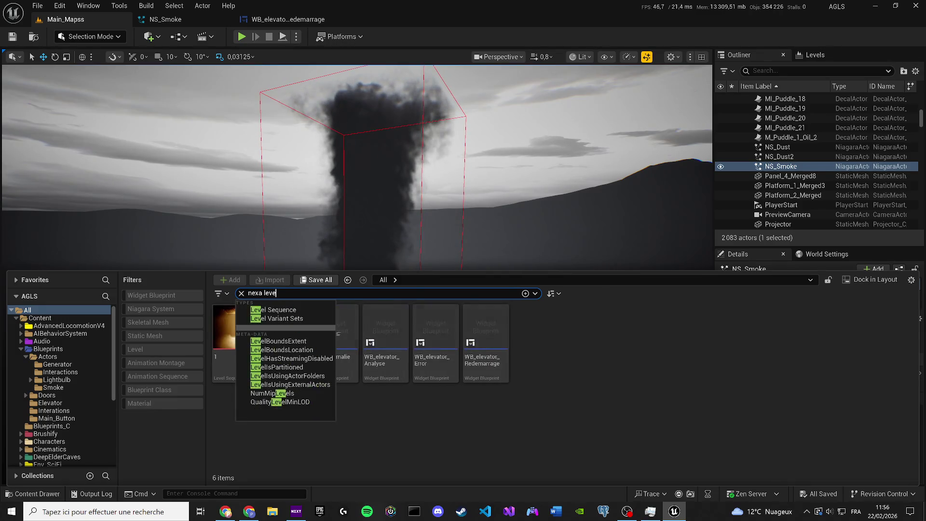
{"action": "left_click", "coordinate": [270, 358]}
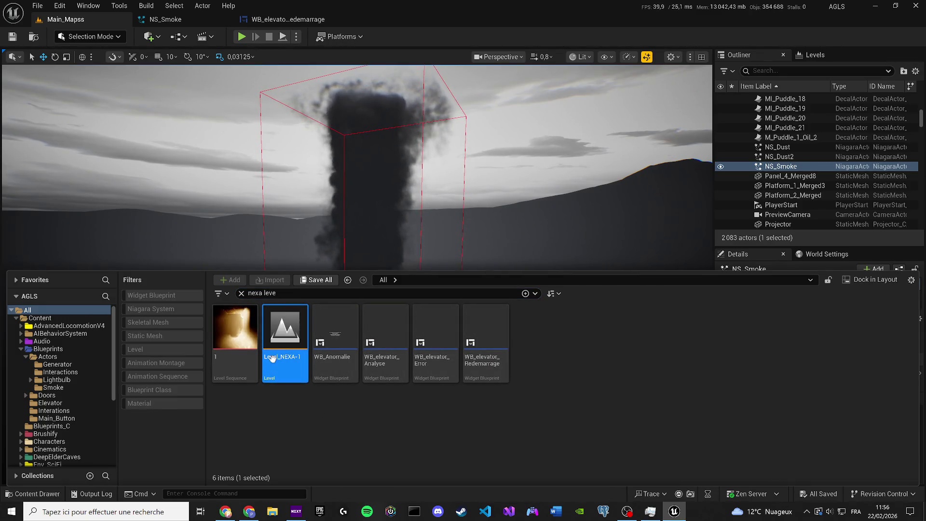
{"action": "double_click", "coordinate": [272, 358]}
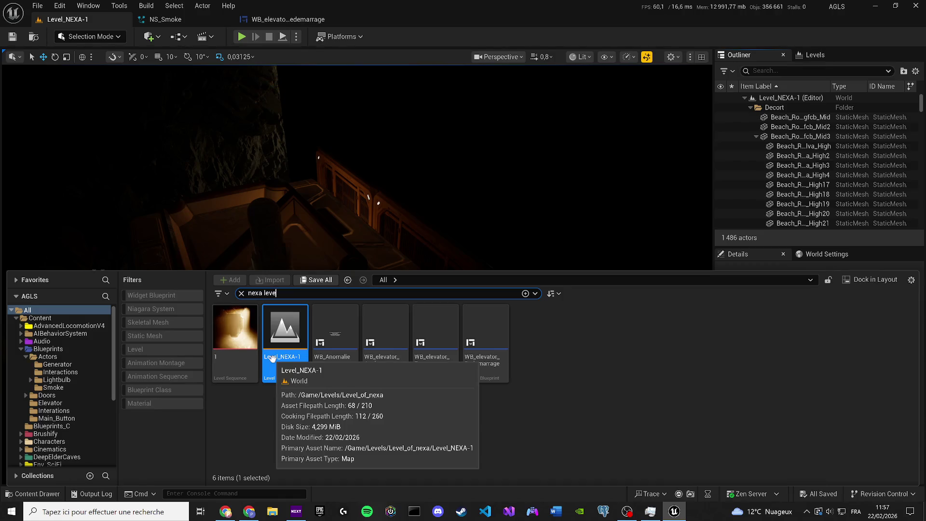
Step: Look around the elevator in Level_NEXA-1 and clear the old Content Drawer search
{"action": "mouse_move", "coordinate": [319, 193]}
{"action": "left_mouse_down"}
{"action": "mouse_move", "coordinate": [327, 225]}
{"action": "mouse_move", "coordinate": [342, 208]}
{"action": "left_mouse_up"}
{"action": "key", "text": "ctrl+space"}
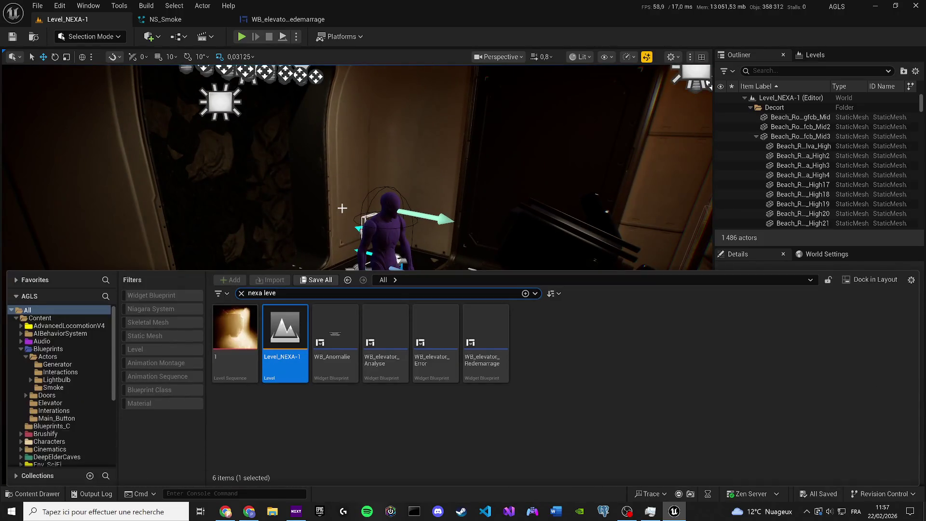
{"action": "key", "text": "ctrl+a"}
{"action": "key", "text": "BackSpace"}
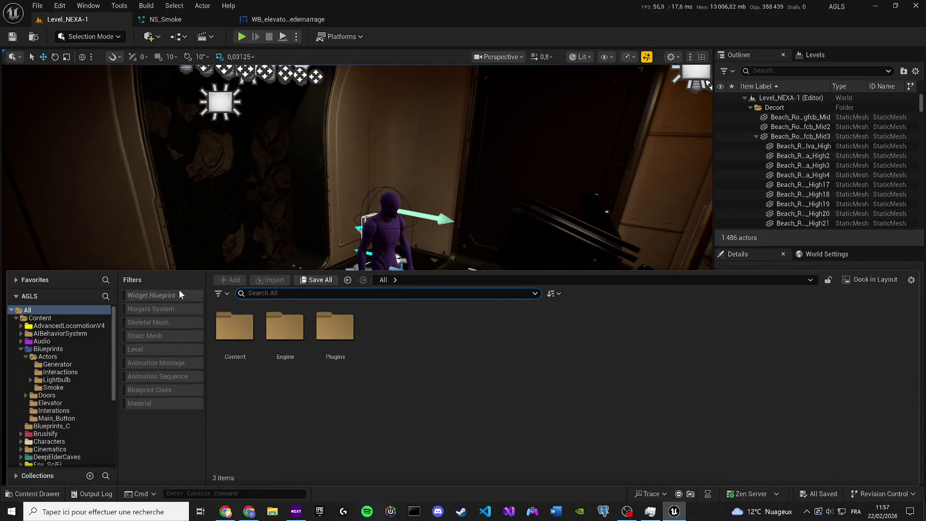
Step: Find NS_Smoke in Env_SciFi/VFX via a 'smoke' search and drop it near the elevator doorway
{"action": "double_click", "coordinate": [251, 329]}
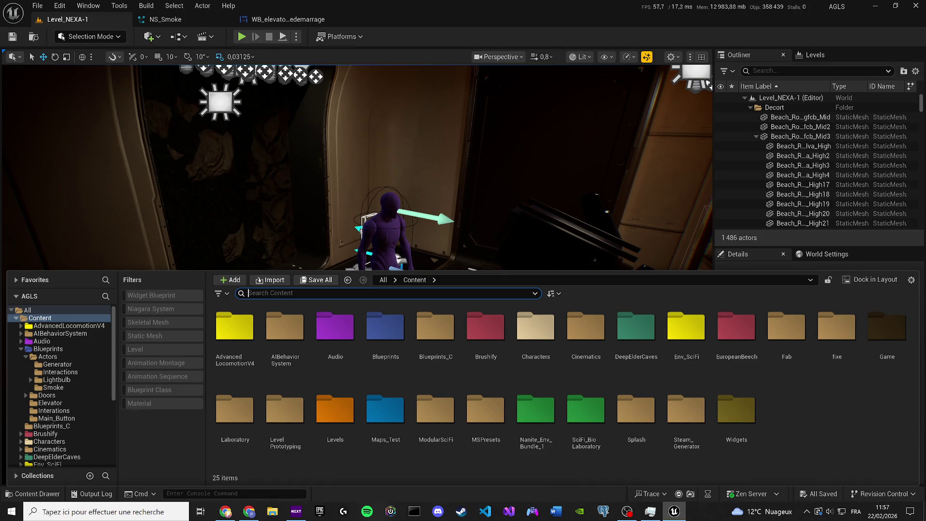
{"action": "type", "text": "smoke"}
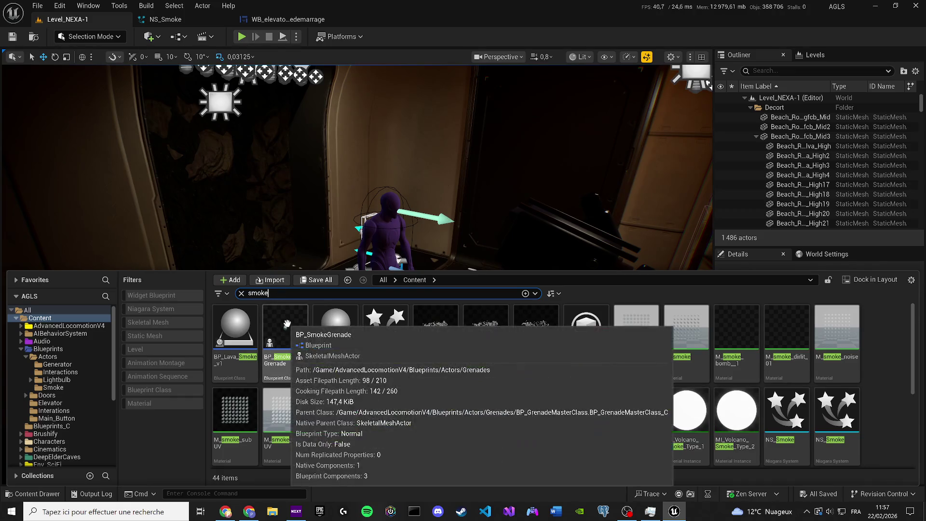
{"action": "scroll", "coordinate": [723, 386], "scroll_direction": "down", "scroll_amount": 1}
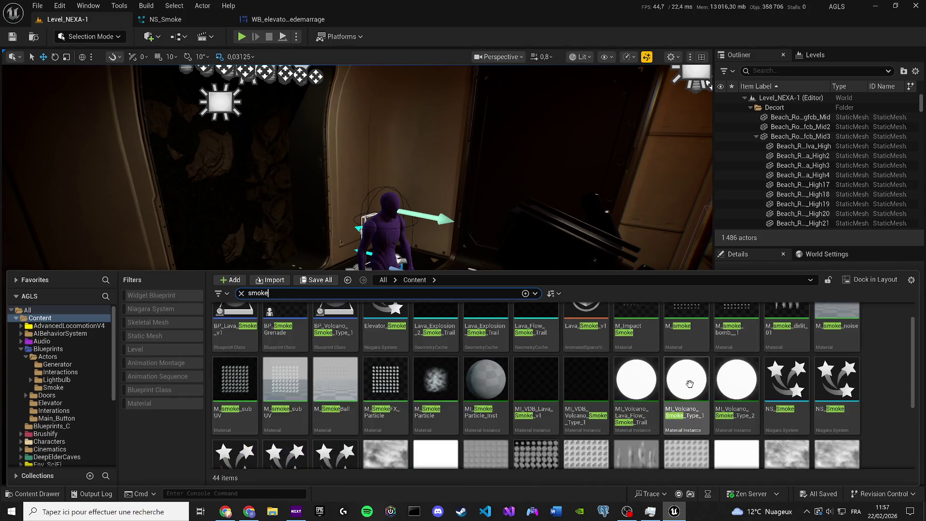
{"action": "right_click", "coordinate": [803, 376]}
{"action": "left_click", "coordinate": [829, 227]}
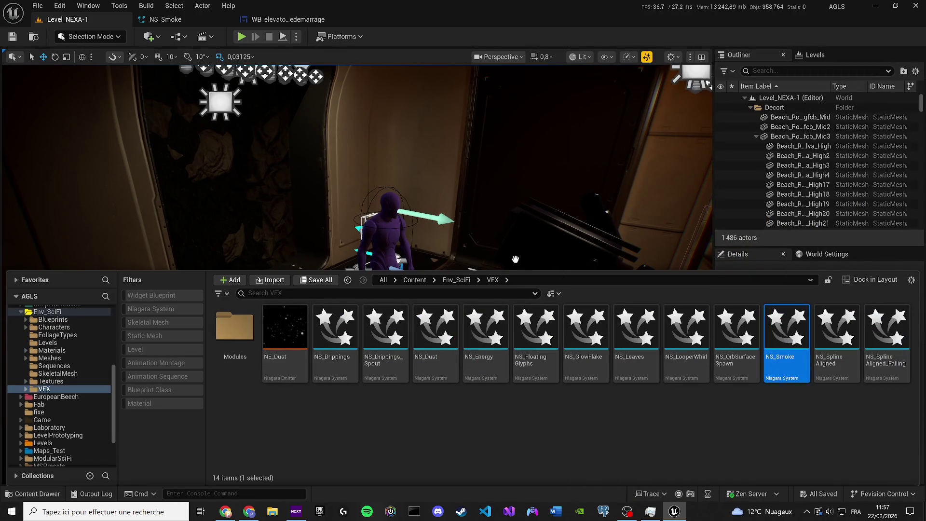
{"action": "left_click_drag", "start_coordinate": [518, 260], "coordinate": [426, 248]}
{"action": "left_click_drag", "start_coordinate": [325, 369], "coordinate": [325, 371]}
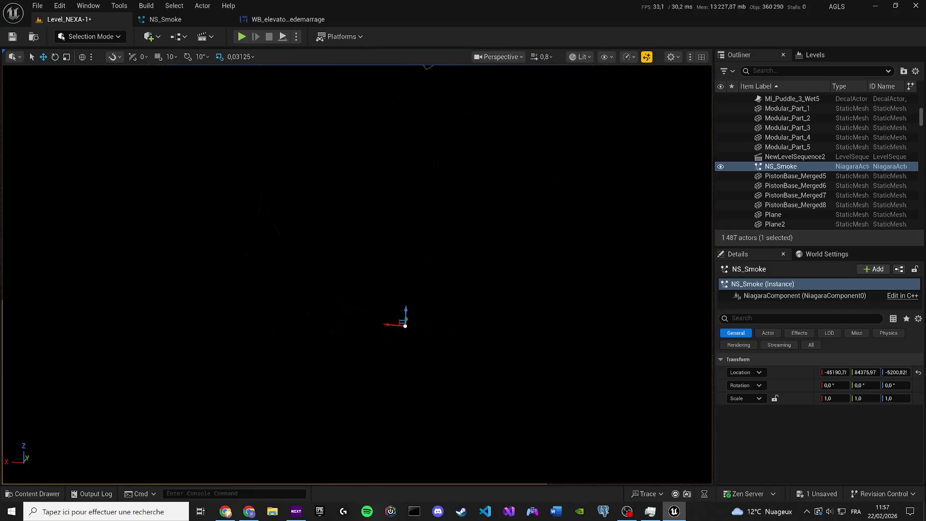
{"action": "left_click_drag", "start_coordinate": [409, 158], "coordinate": [409, 158]}
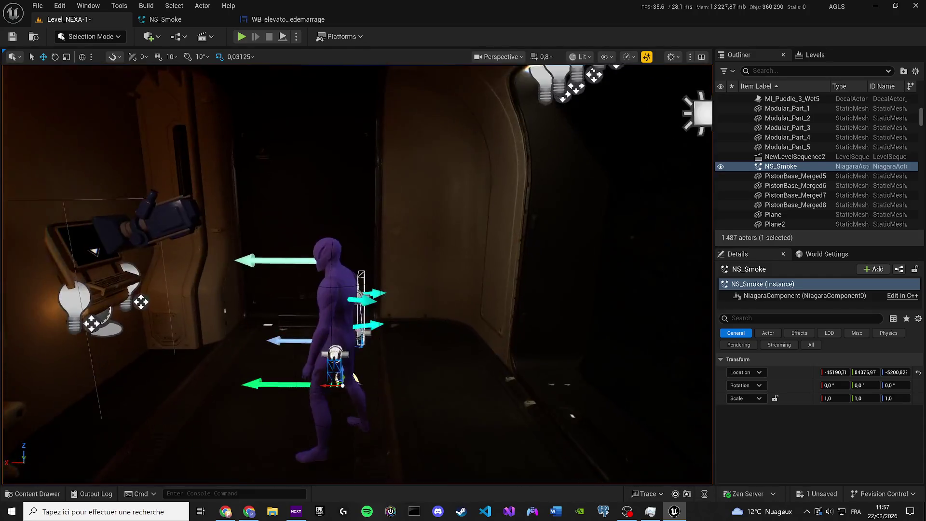
Step: Switch the viewport to Unlit, frame the NS_Smoke actor and move it along X
{"action": "left_click", "coordinate": [577, 57]}
{"action": "left_click", "coordinate": [593, 108]}
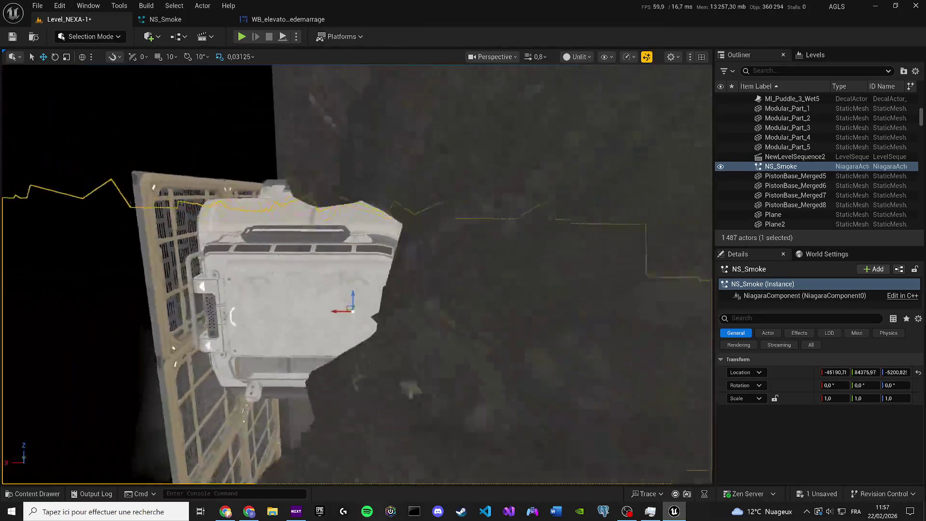
{"action": "key", "text": "f"}
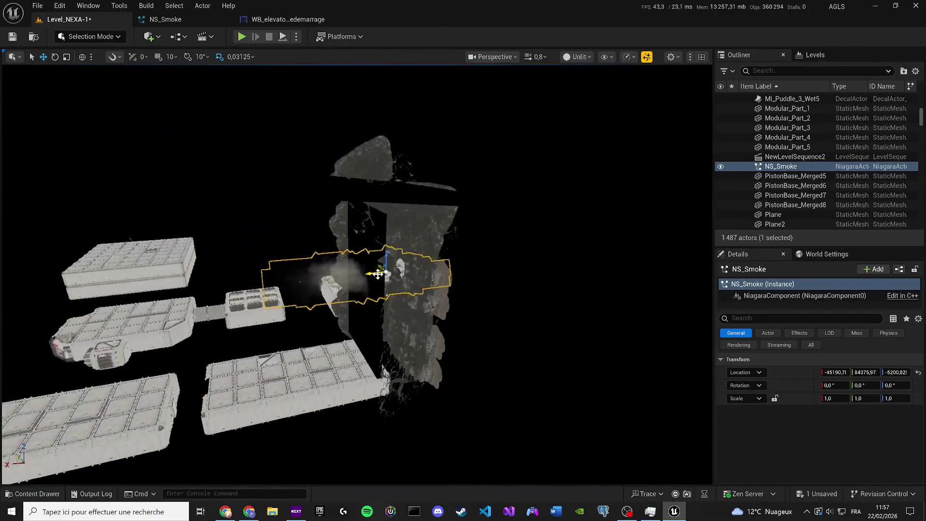
{"action": "scroll", "coordinate": [378, 273], "scroll_direction": "up", "scroll_amount": 2}
{"action": "mouse_move", "coordinate": [396, 278]}
{"action": "left_mouse_down"}
{"action": "mouse_move", "coordinate": [308, 284]}
{"action": "mouse_move", "coordinate": [340, 301]}
{"action": "left_mouse_up"}
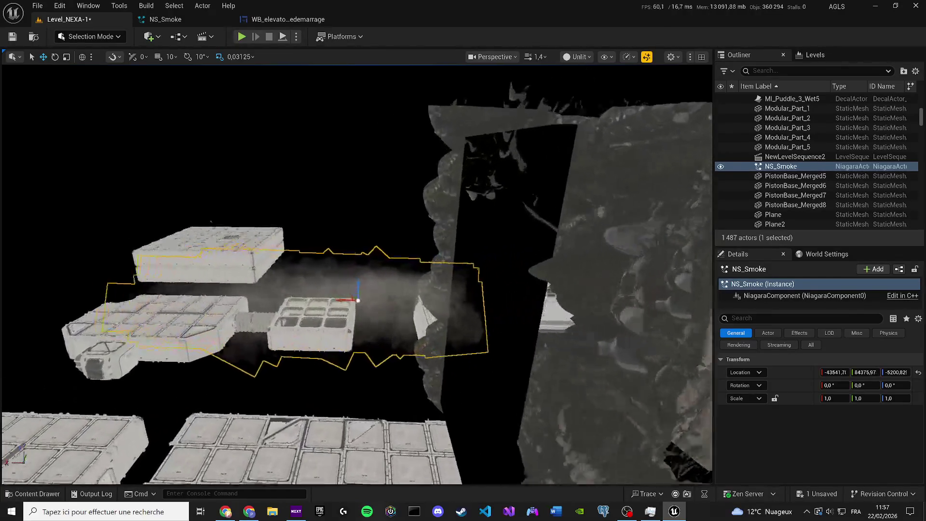
Step: Locate the NS_Smoke asset in the content browser and search Env_SciFi for 'ns_smoke'
{"action": "key", "text": "ctrl+b"}
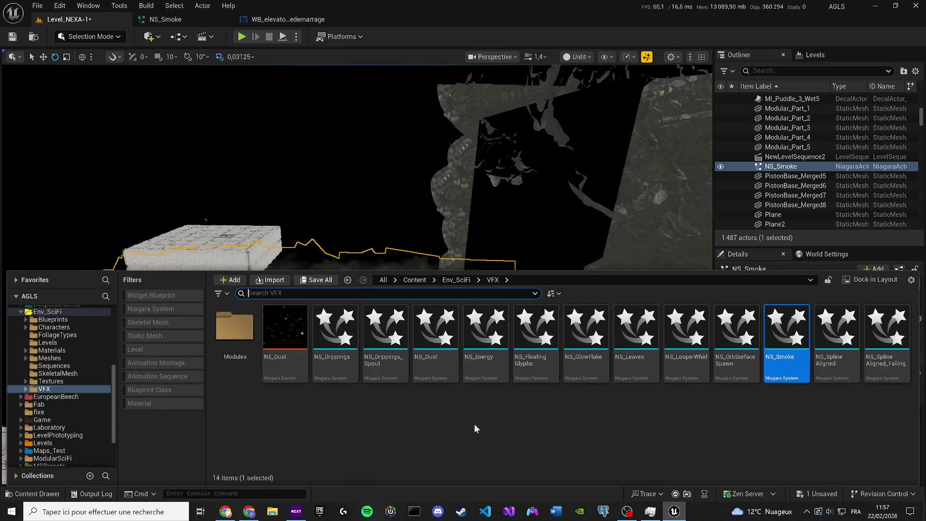
{"action": "left_click", "coordinate": [414, 280]}
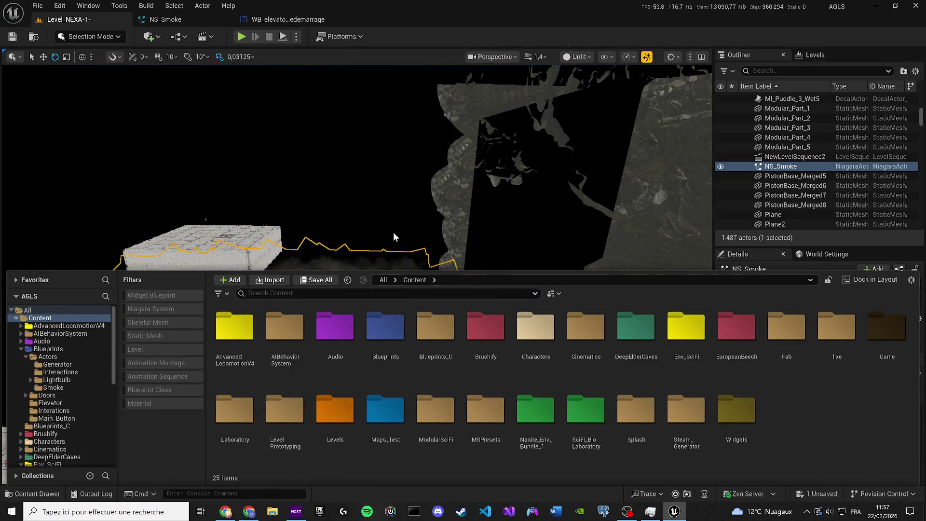
{"action": "double_click", "coordinate": [774, 166]}
{"action": "right_click", "coordinate": [776, 163]}
{"action": "left_click", "coordinate": [774, 166]}
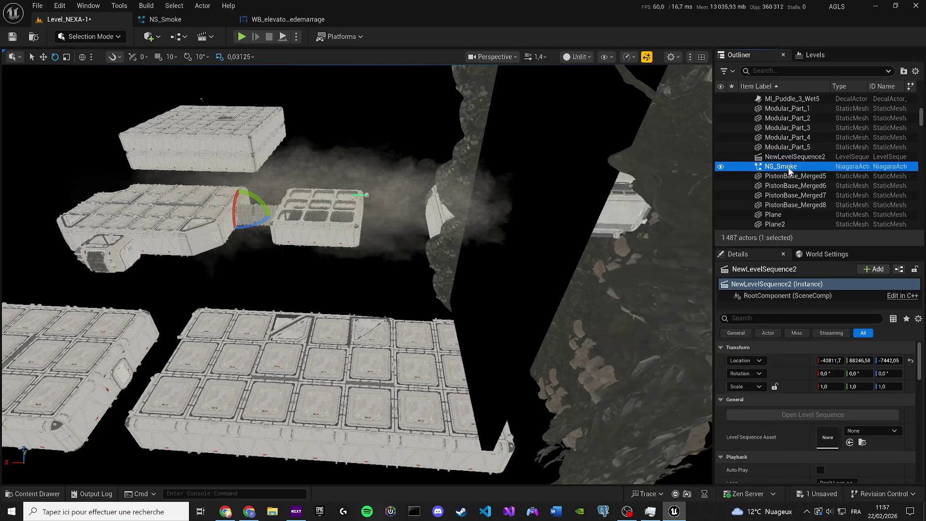
{"action": "right_click", "coordinate": [791, 169]}
{"action": "left_click", "coordinate": [713, 165]}
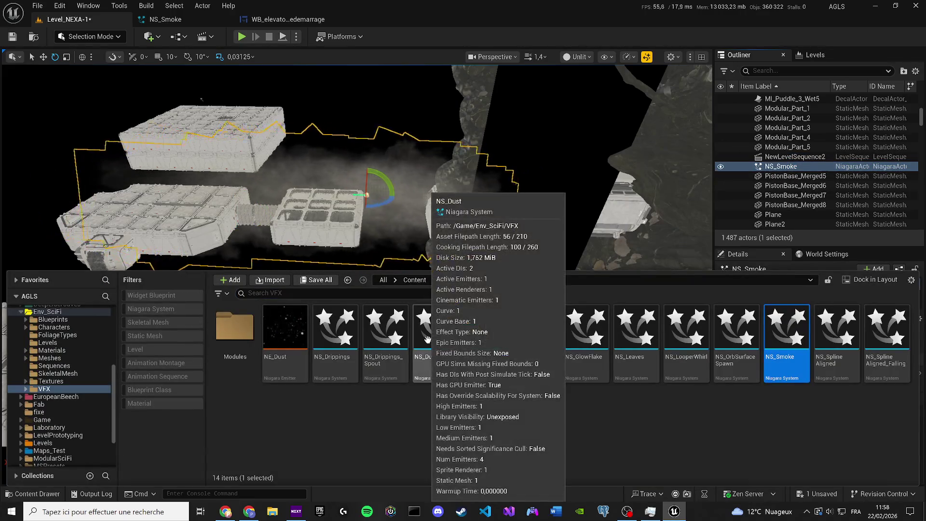
{"action": "left_click", "coordinate": [448, 281]}
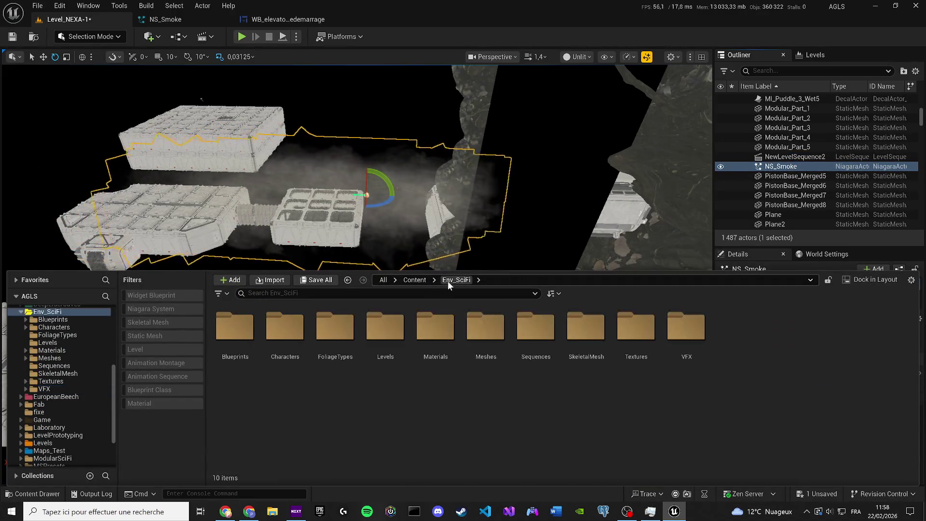
{"action": "left_click", "coordinate": [516, 359]}
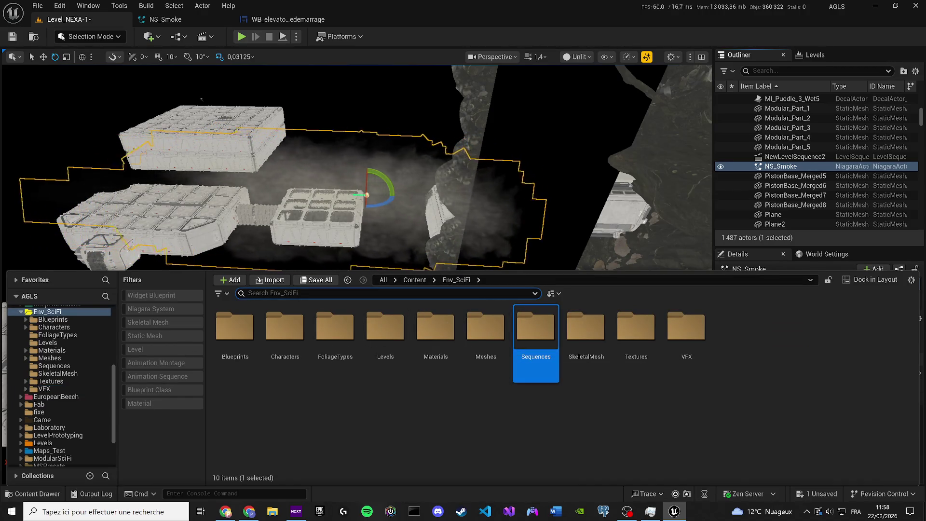
{"action": "type", "text": "ns_sm"}
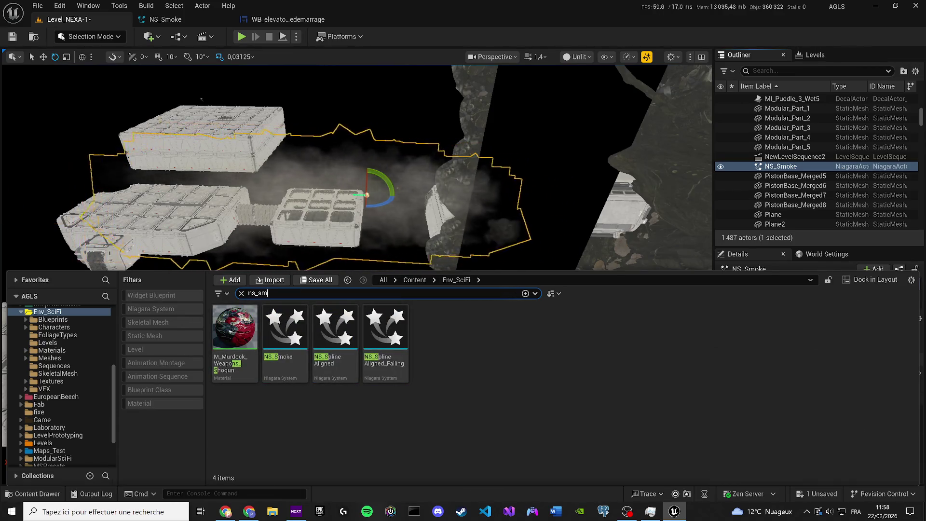
{"action": "type", "text": "oke"}
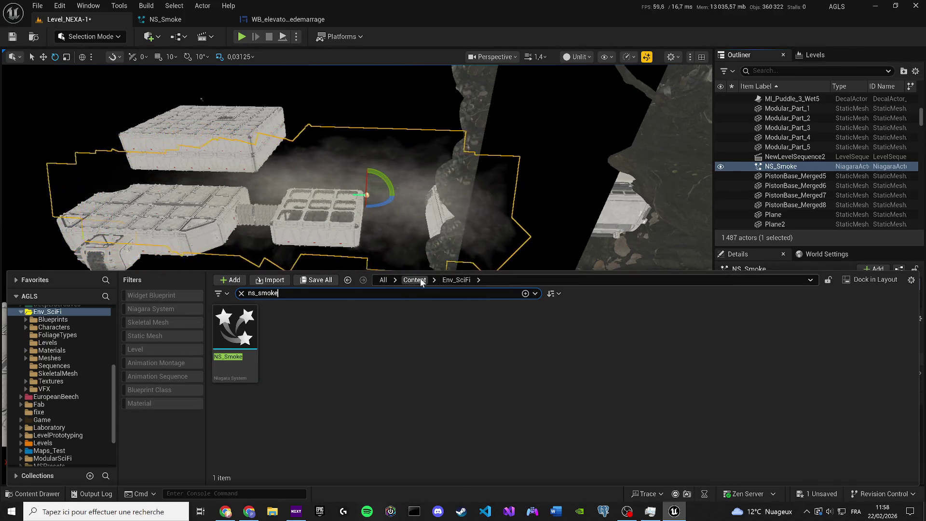
Step: Widen the search to all Content and show the second NS_Smoke asset in its folder
{"action": "left_click", "coordinate": [418, 279]}
{"action": "left_click", "coordinate": [289, 338]}
{"action": "right_click", "coordinate": [297, 340]}
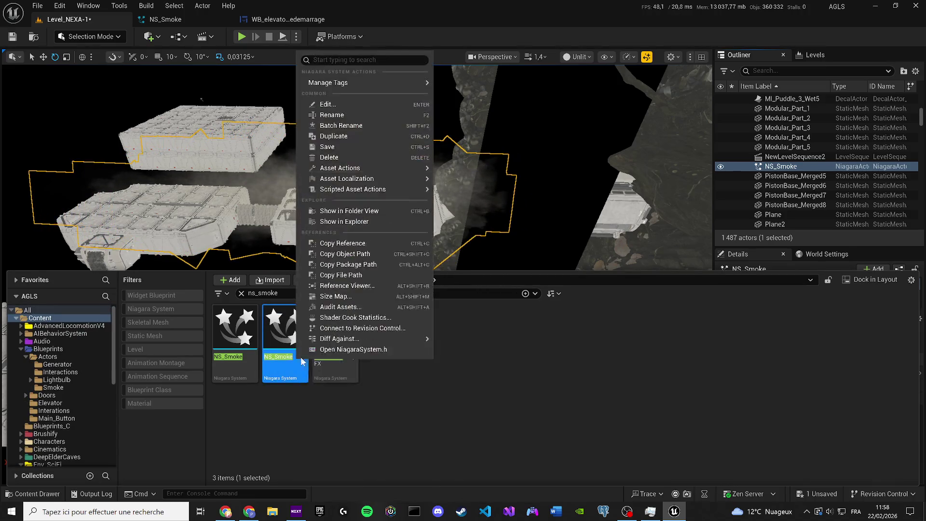
{"action": "left_click", "coordinate": [300, 322]}
{"action": "right_click", "coordinate": [301, 321]}
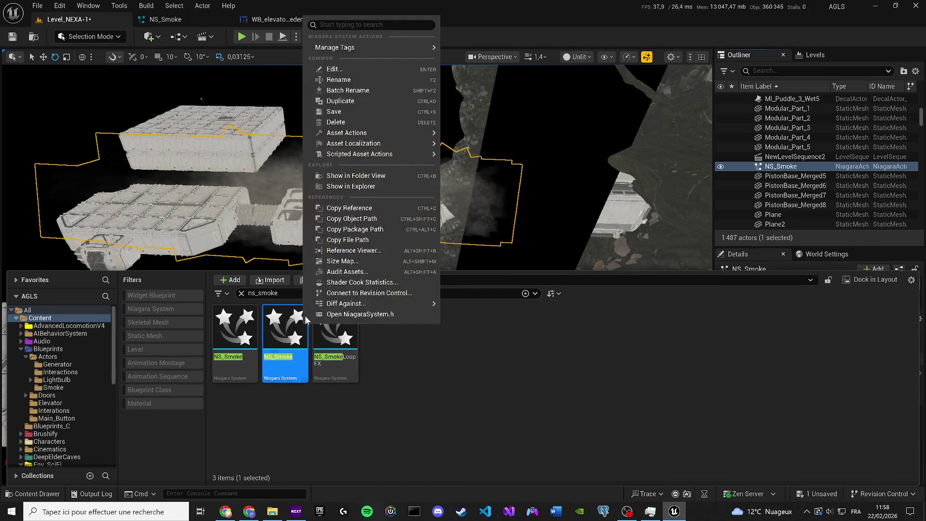
{"action": "left_click", "coordinate": [330, 179]}
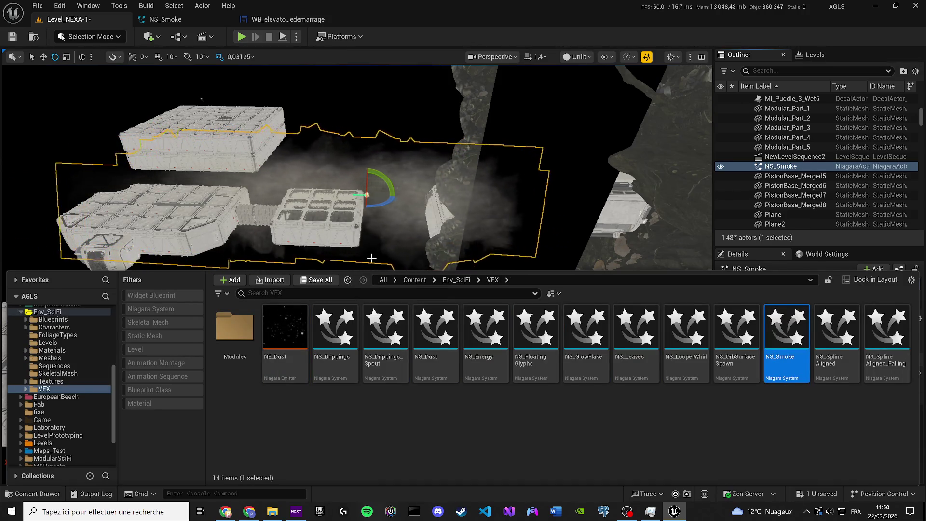
Step: Search Content for 'ns_smoke' and rename the first NS_Smoke asset to NS_Smoke_v
{"action": "left_click", "coordinate": [414, 280]}
{"action": "left_click", "coordinate": [270, 294]}
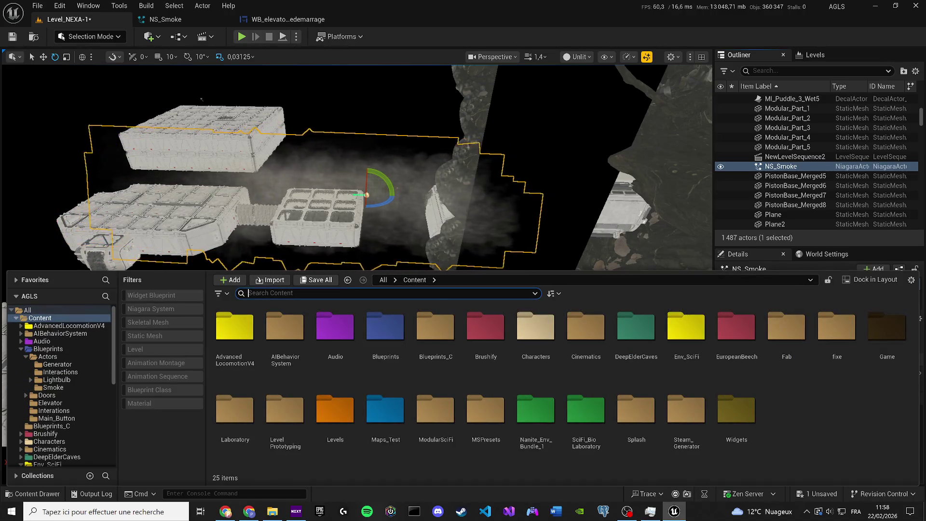
{"action": "type", "text": "ns_smoke"}
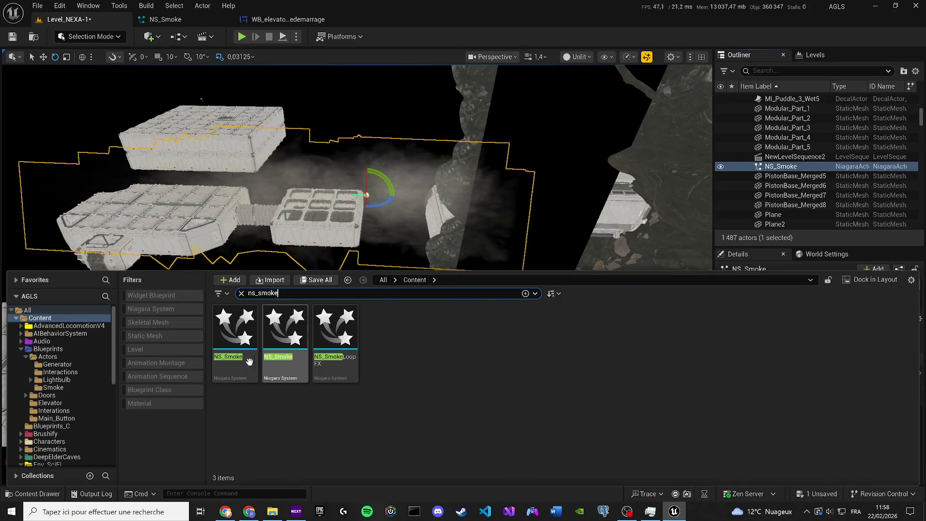
{"action": "mouse_move", "coordinate": [242, 350]}
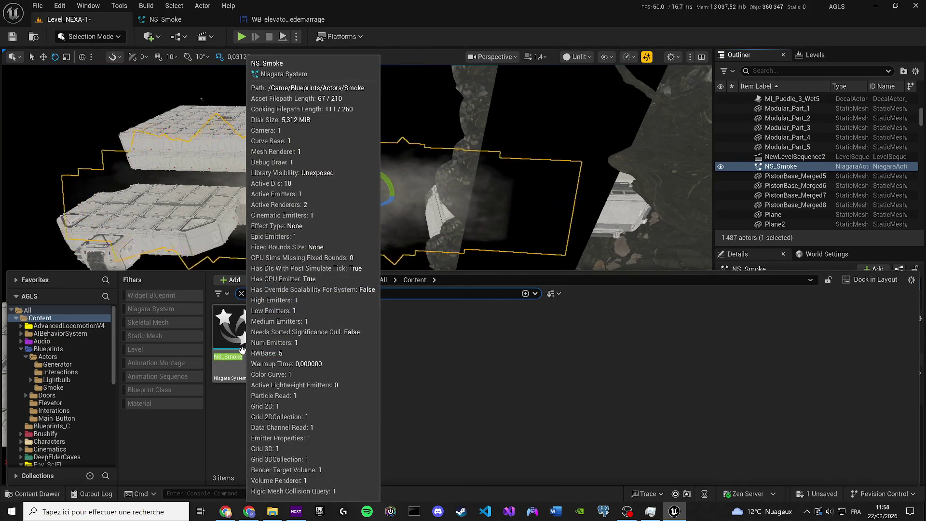
{"action": "left_click", "coordinate": [242, 351]}
{"action": "right_click", "coordinate": [242, 351]}
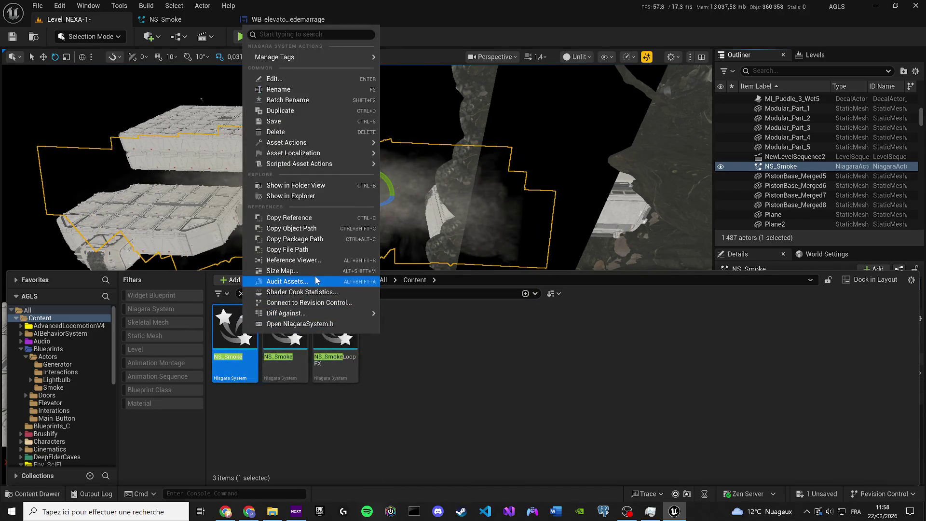
{"action": "left_click", "coordinate": [290, 185]}
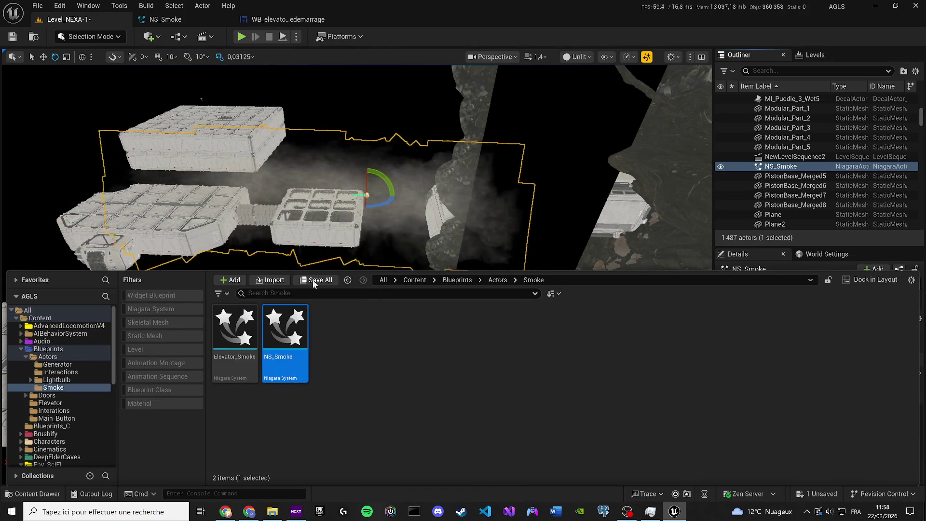
{"action": "key", "text": "F2"}
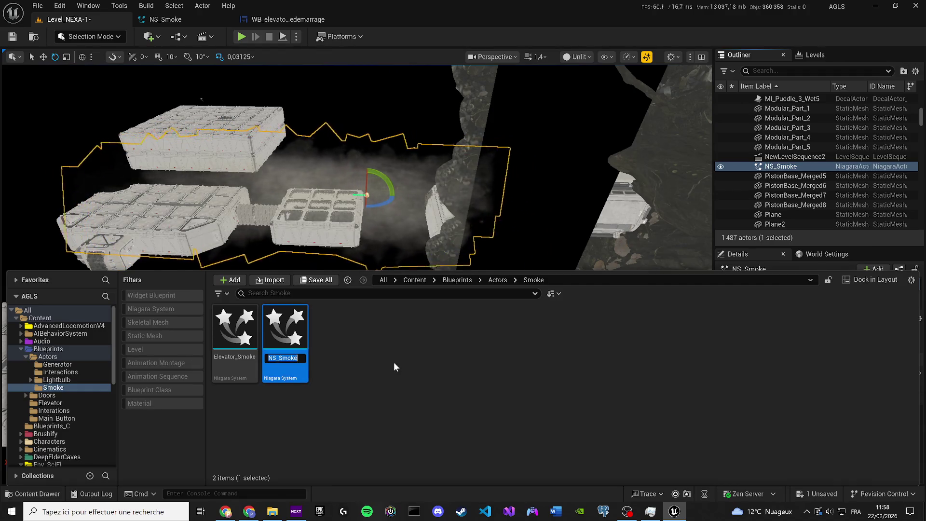
{"action": "type", "text": "_v"}
{"action": "key", "text": "Return"}
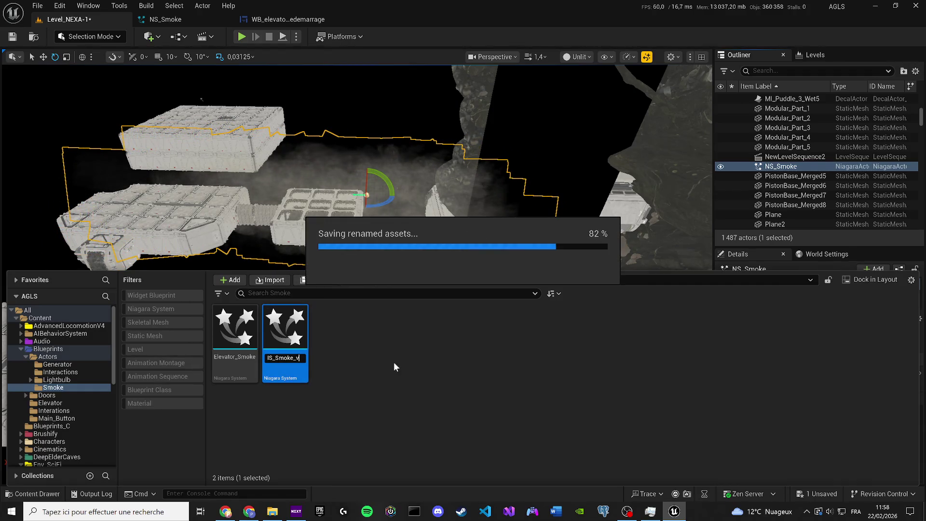
Step: Delete the old NS_Smoke actor and drop NS_Smoke_v from the Content Drawer into the level
{"action": "left_click_drag", "start_coordinate": [420, 217], "coordinate": [405, 217]}
{"action": "key", "text": "Delete"}
{"action": "left_click_drag", "start_coordinate": [560, 220], "coordinate": [545, 236]}
{"action": "key", "text": "ctrl+space"}
{"action": "mouse_move", "coordinate": [286, 333]}
{"action": "left_mouse_down"}
{"action": "mouse_move", "coordinate": [378, 303]}
{"action": "mouse_move", "coordinate": [374, 253]}
{"action": "left_mouse_up"}
{"action": "mouse_move", "coordinate": [367, 299]}
{"action": "left_mouse_down"}
{"action": "mouse_move", "coordinate": [378, 399]}
{"action": "mouse_move", "coordinate": [327, 430]}
{"action": "left_mouse_up"}
Step: Raise NS_Smoke_v along Z and shift it along Y toward the character
{"action": "left_click_drag", "start_coordinate": [356, 371], "coordinate": [356, 356]}
{"action": "left_click_drag", "start_coordinate": [383, 164], "coordinate": [347, 202]}
{"action": "mouse_move", "coordinate": [154, 313]}
{"action": "left_mouse_down"}
{"action": "mouse_move", "coordinate": [437, 366]}
{"action": "mouse_move", "coordinate": [414, 309]}
{"action": "mouse_move", "coordinate": [357, 327]}
{"action": "mouse_move", "coordinate": [327, 251]}
{"action": "left_mouse_up"}
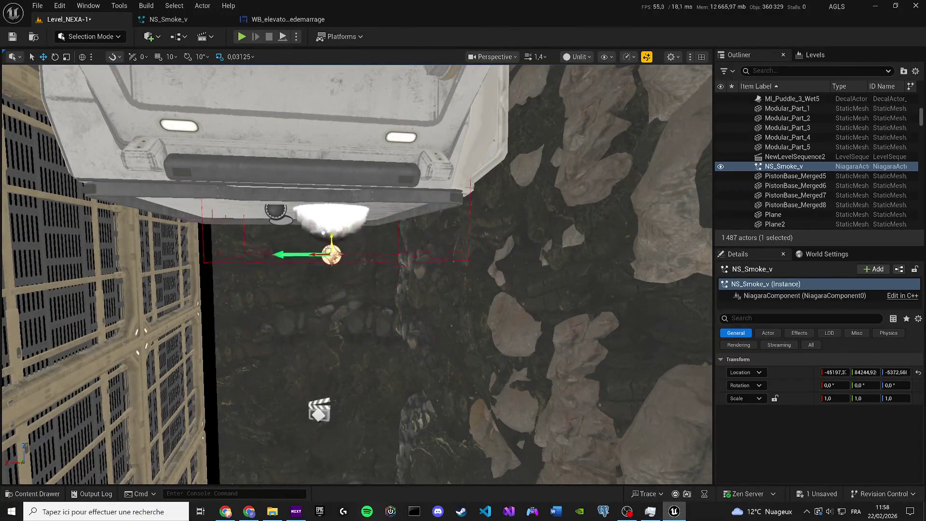
{"action": "key", "text": "f"}
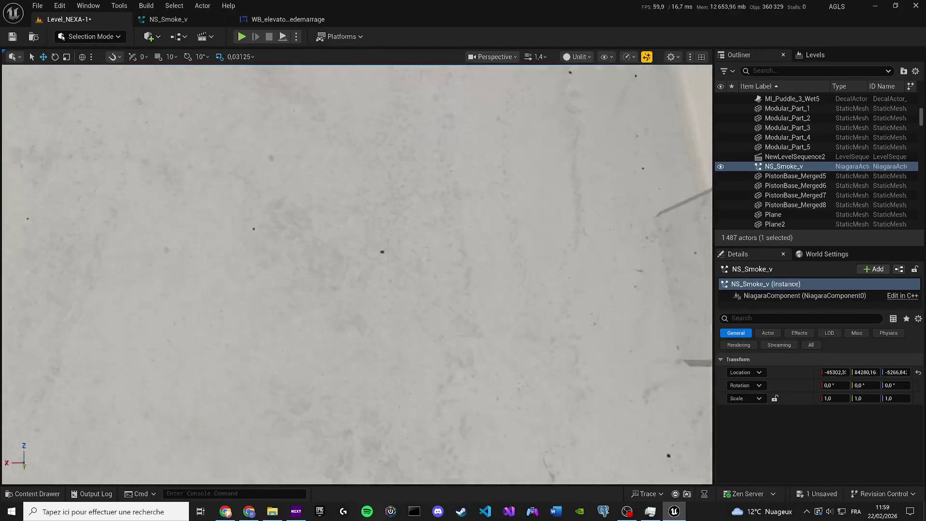
{"action": "scroll", "coordinate": [152, 86], "scroll_direction": "down", "scroll_amount": 1}
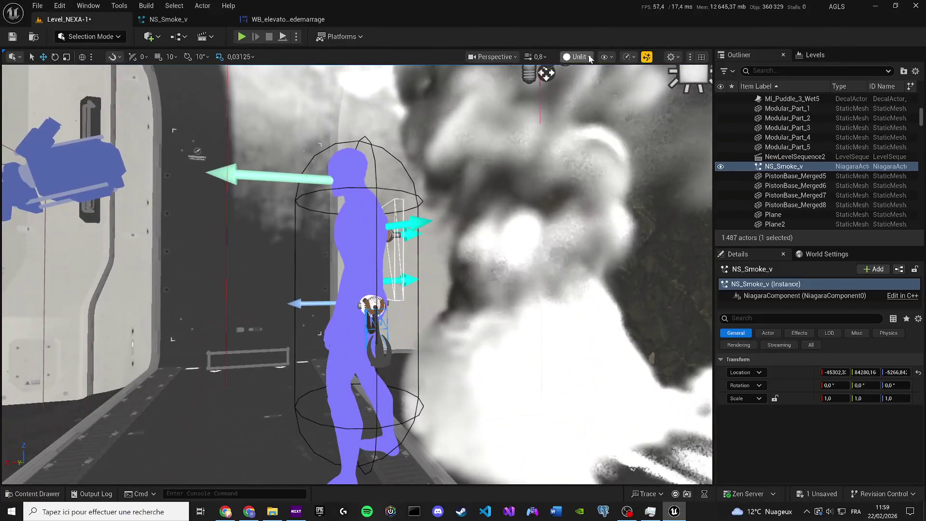
{"action": "left_click", "coordinate": [577, 57]}
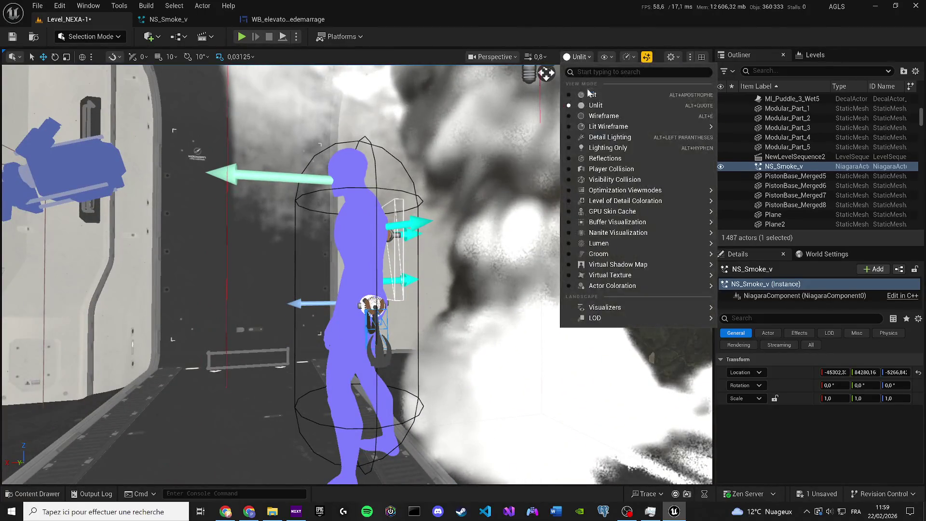
Step: Switch the viewport to Lit shading and look toward the lights past the character
{"action": "left_click", "coordinate": [587, 90]}
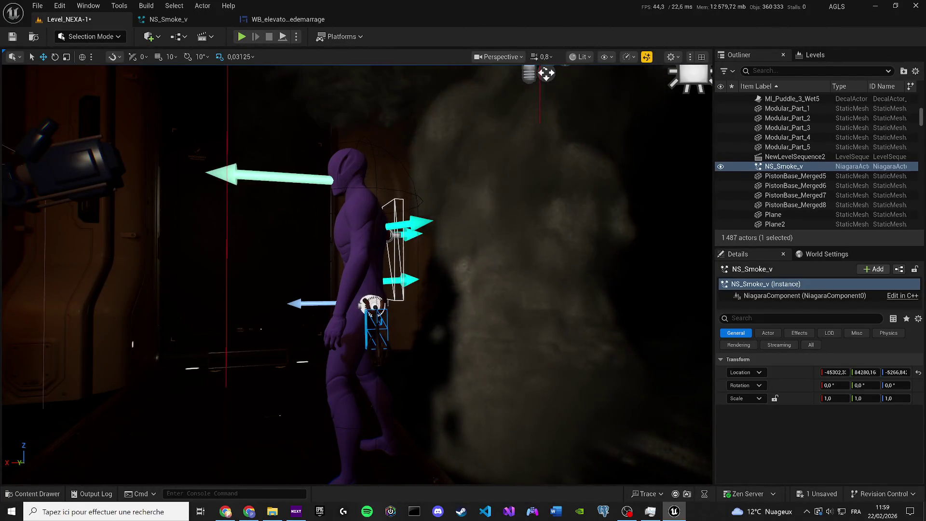
{"action": "left_click_drag", "start_coordinate": [451, 183], "coordinate": [450, 159]}
{"action": "mouse_move", "coordinate": [647, 243]}
{"action": "left_mouse_down"}
{"action": "mouse_move", "coordinate": [618, 255]}
{"action": "mouse_move", "coordinate": [642, 246]}
{"action": "left_mouse_up"}
Step: Nudge NS_Smoke_v along Y and Z so it sits by the door above the character
{"action": "mouse_move", "coordinate": [269, 420]}
{"action": "left_mouse_down"}
{"action": "mouse_move", "coordinate": [213, 434]}
{"action": "mouse_move", "coordinate": [235, 375]}
{"action": "mouse_move", "coordinate": [262, 346]}
{"action": "mouse_move", "coordinate": [279, 191]}
{"action": "mouse_move", "coordinate": [337, 434]}
{"action": "mouse_move", "coordinate": [289, 350]}
{"action": "mouse_move", "coordinate": [430, 365]}
{"action": "left_mouse_up"}
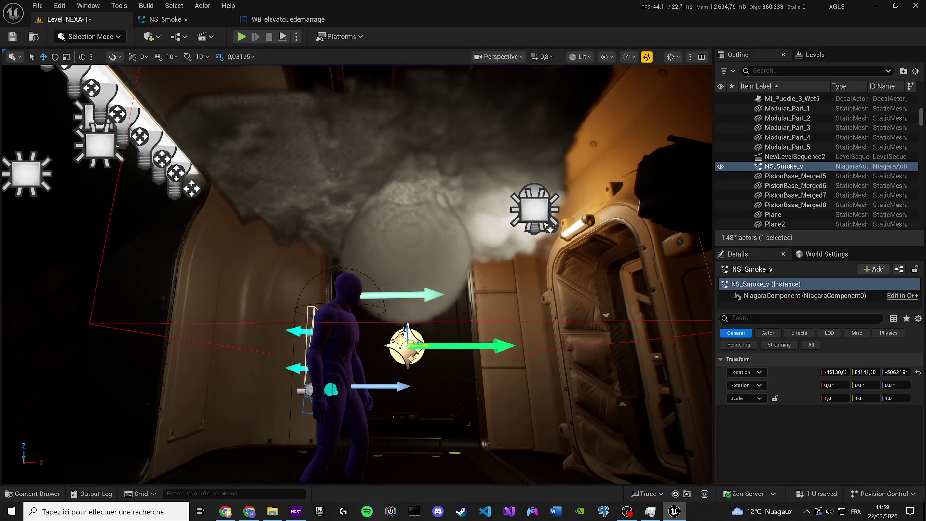
{"action": "left_click_drag", "start_coordinate": [408, 324], "coordinate": [412, 183]}
{"action": "left_click_drag", "start_coordinate": [508, 469], "coordinate": [475, 453]}
{"action": "mouse_move", "coordinate": [336, 281]}
{"action": "left_mouse_down"}
{"action": "mouse_move", "coordinate": [471, 275]}
{"action": "mouse_move", "coordinate": [471, 306]}
{"action": "mouse_move", "coordinate": [436, 247]}
{"action": "mouse_move", "coordinate": [279, 267]}
{"action": "left_mouse_up"}
{"action": "left_click_drag", "start_coordinate": [356, 270], "coordinate": [401, 236]}
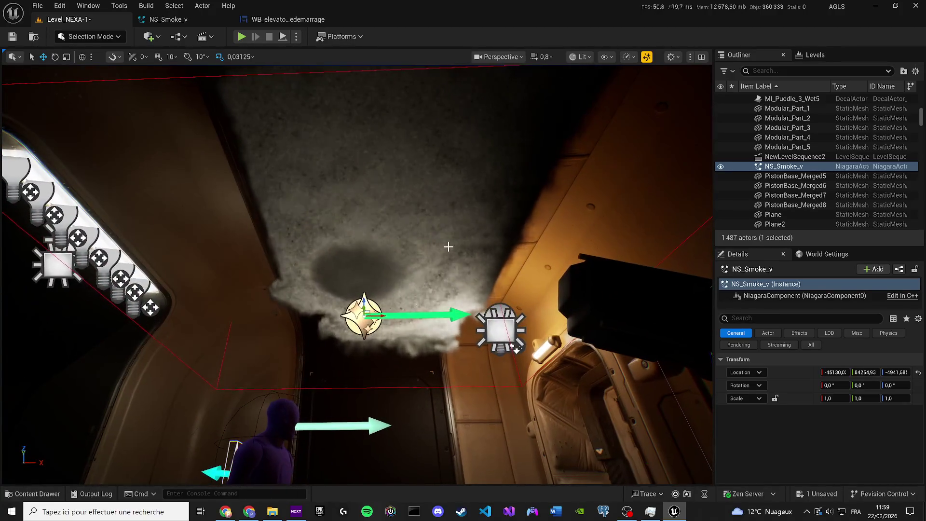
Step: Add a Component Tags entry 'player' to ALS_Manny_CharacterBP, then go back to NS_Smoke_v
{"action": "left_click", "coordinate": [159, 22]}
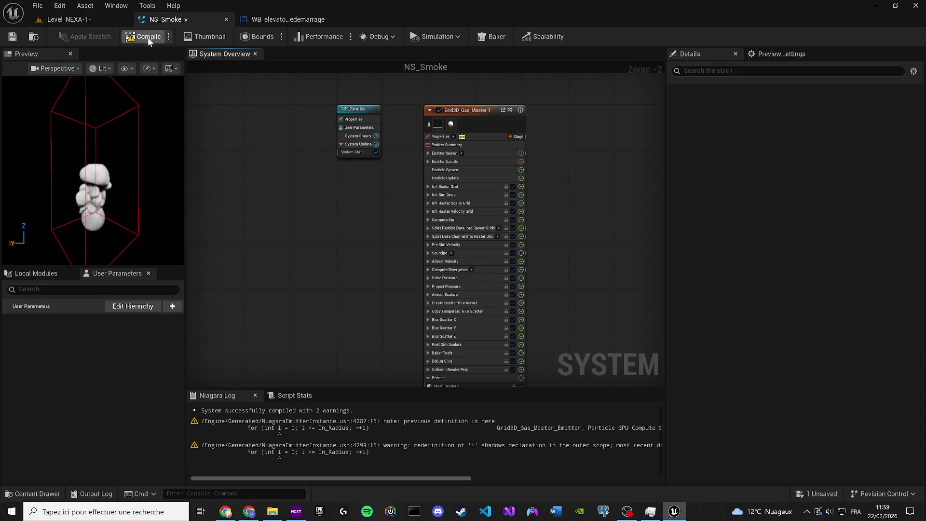
{"action": "left_click", "coordinate": [77, 20]}
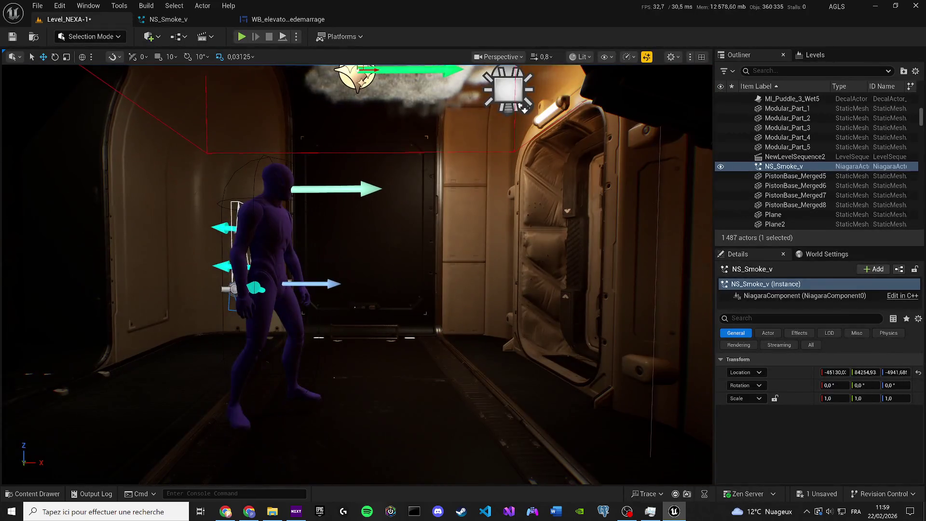
{"action": "left_click", "coordinate": [271, 241]}
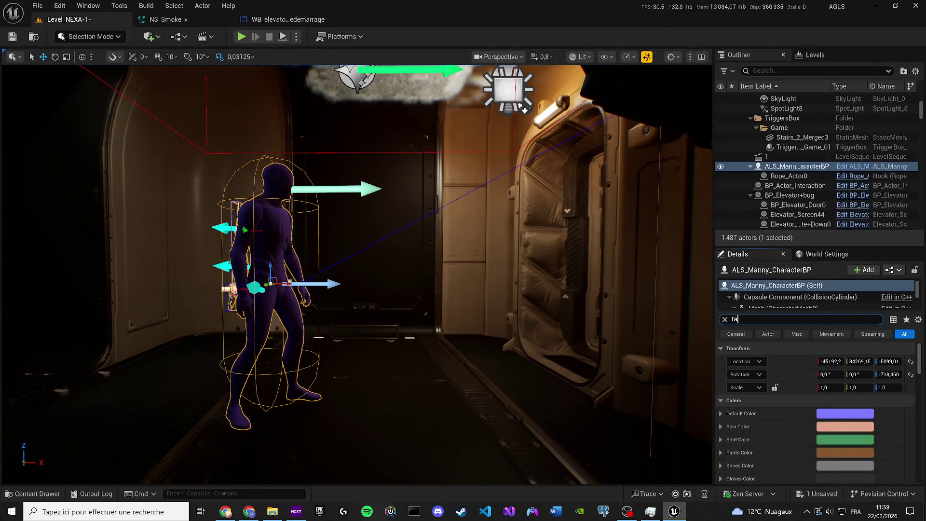
{"action": "type", "text": "tag"}
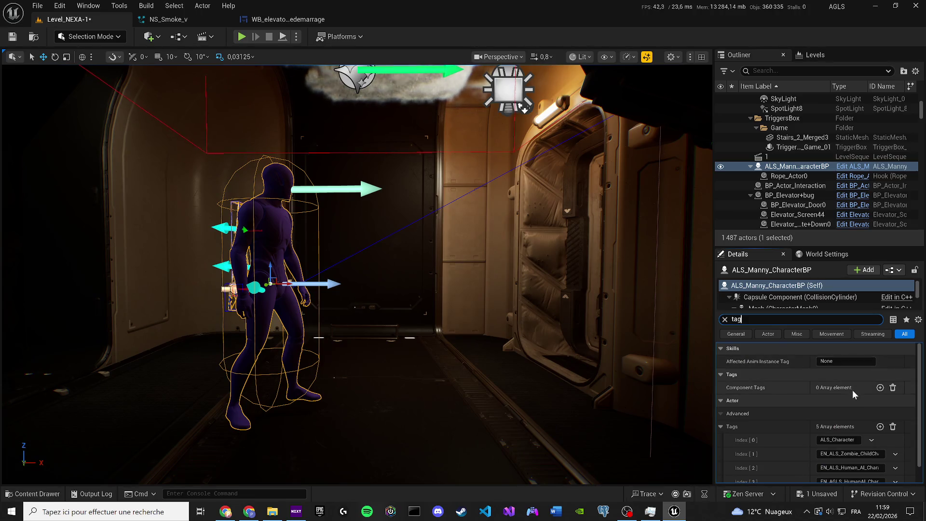
{"action": "left_click", "coordinate": [880, 388]}
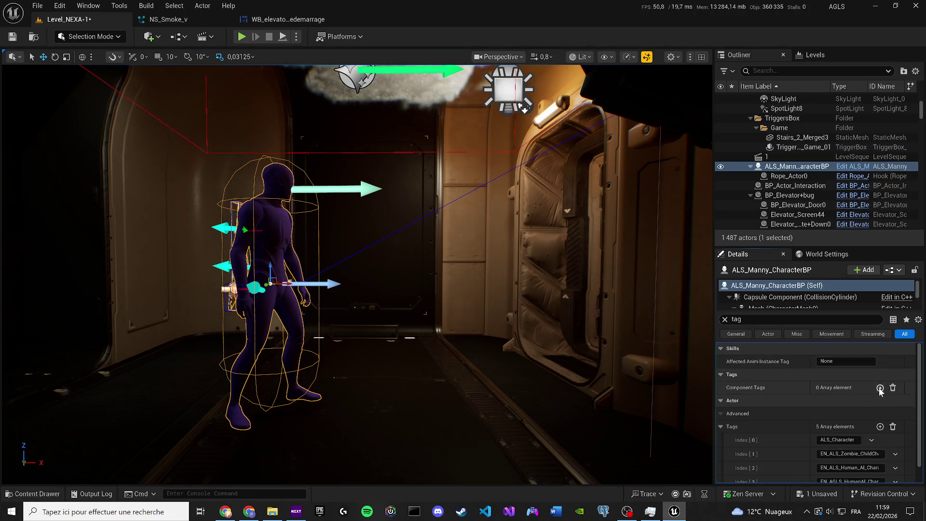
{"action": "type", "text": "player"}
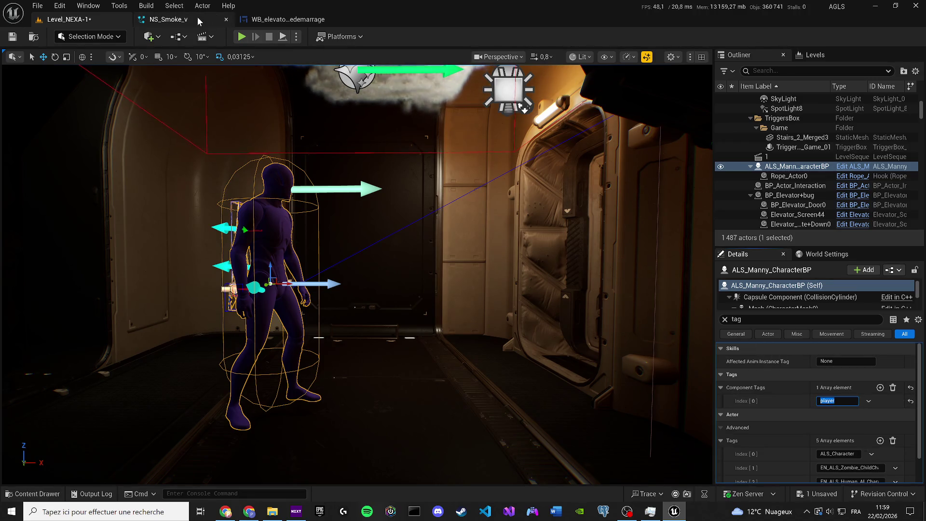
{"action": "left_click", "coordinate": [199, 18]}
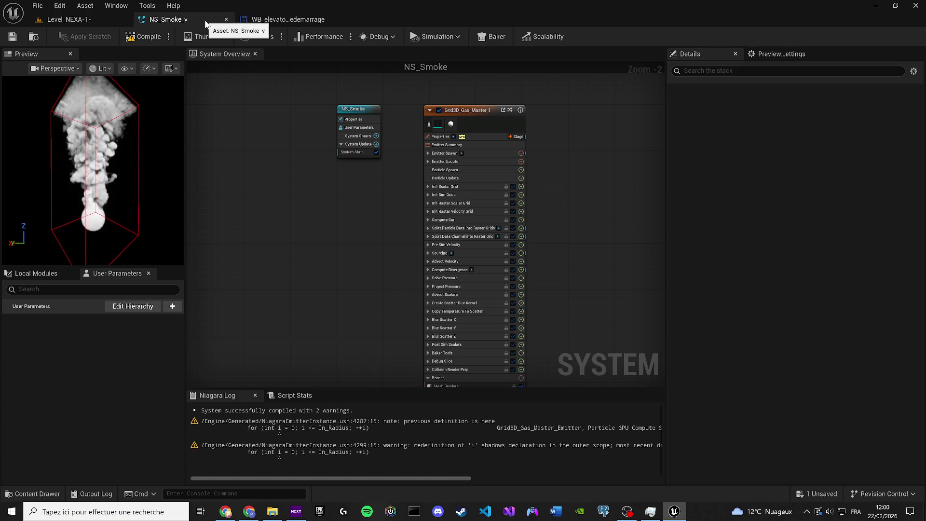
Step: Move the NS_Smoke_v actor down to the corridor floor and further left, then return to its editor
{"action": "left_click", "coordinate": [101, 17]}
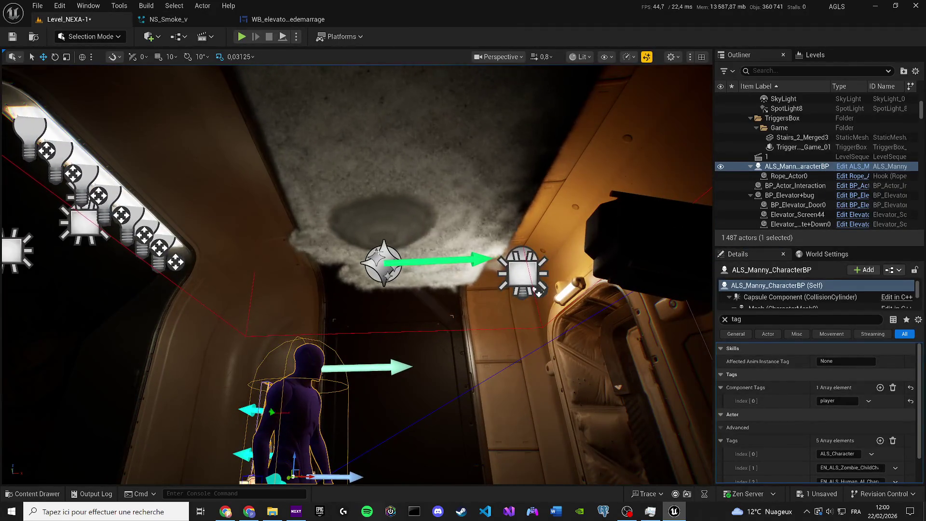
{"action": "left_click", "coordinate": [392, 201]}
{"action": "mouse_move", "coordinate": [377, 199]}
{"action": "left_mouse_down"}
{"action": "mouse_move", "coordinate": [365, 309]}
{"action": "mouse_move", "coordinate": [338, 306]}
{"action": "mouse_move", "coordinate": [365, 309]}
{"action": "left_mouse_up"}
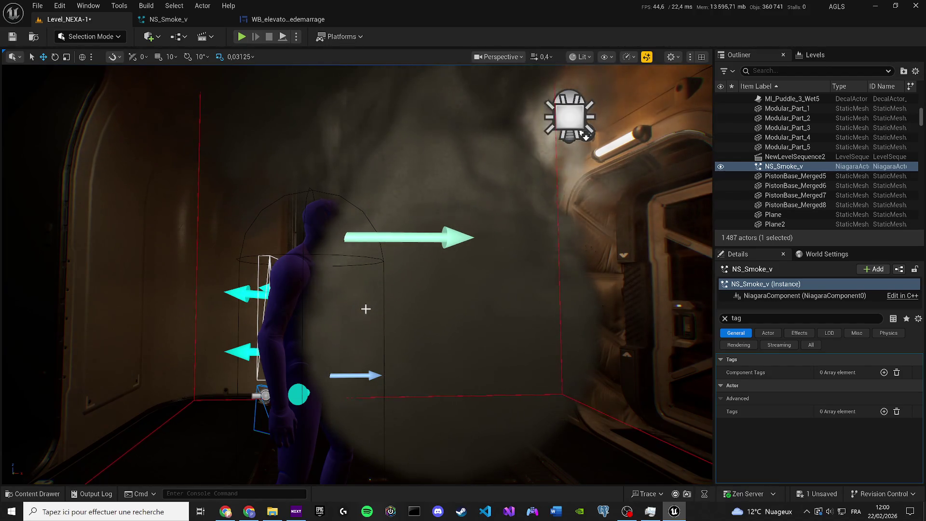
{"action": "scroll", "coordinate": [366, 308], "scroll_direction": "down", "scroll_amount": 3}
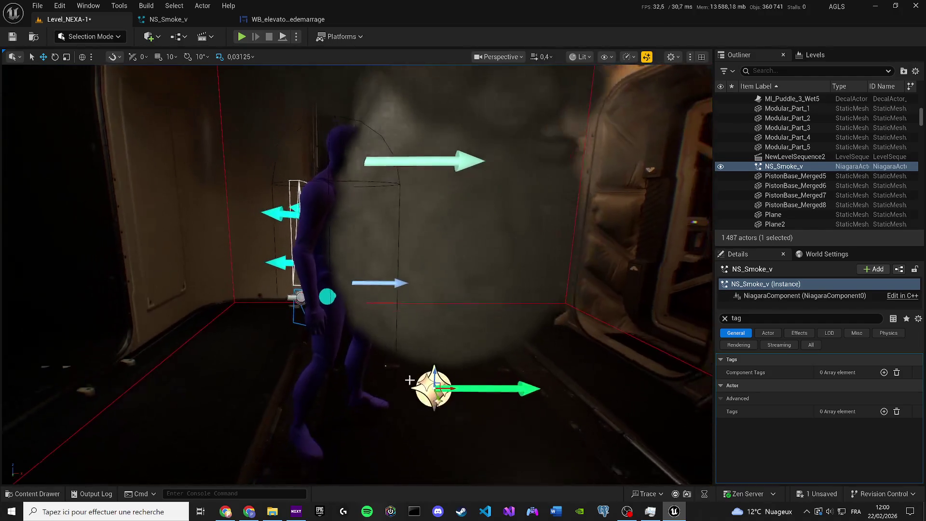
{"action": "left_click_drag", "start_coordinate": [483, 385], "coordinate": [246, 387]}
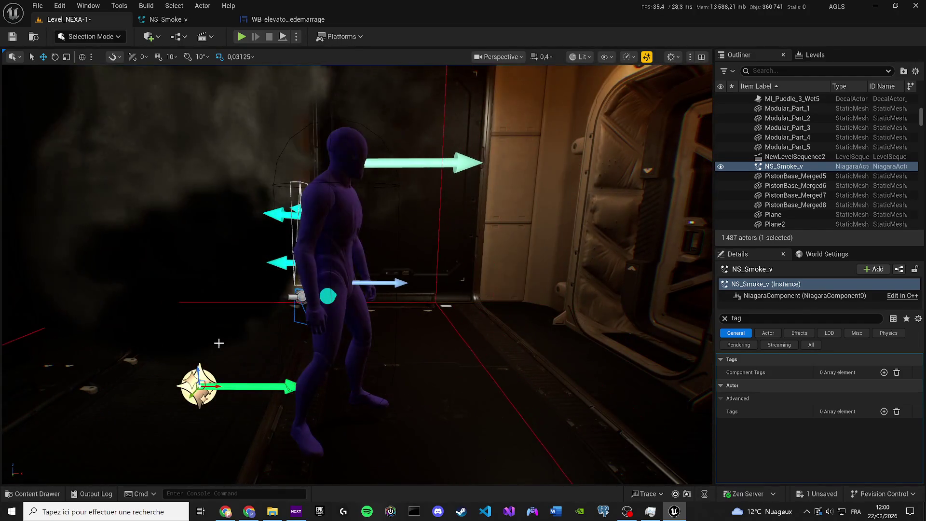
{"action": "key", "text": "e"}
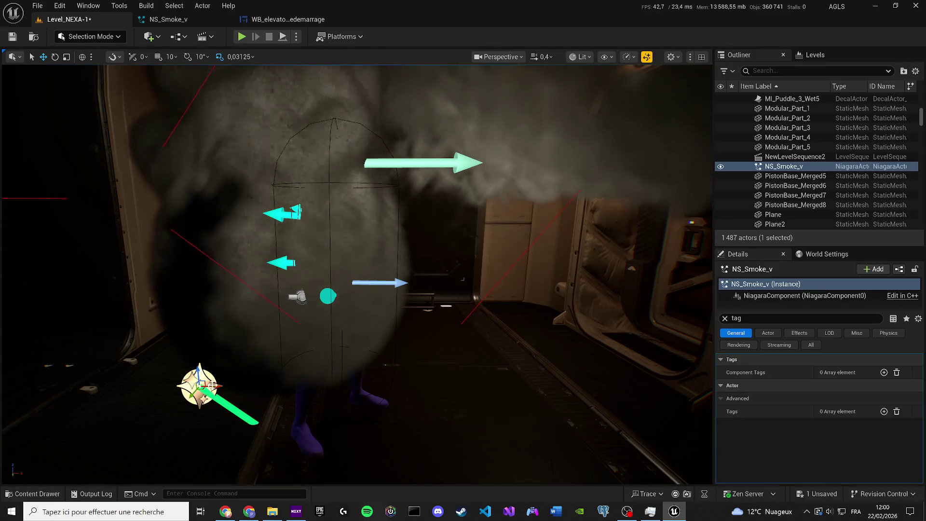
{"action": "key", "text": "w"}
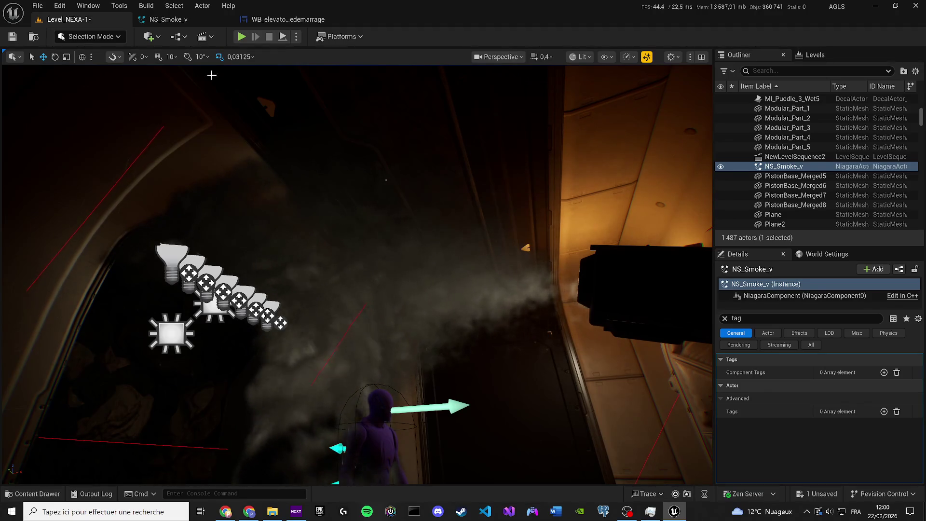
{"action": "left_click", "coordinate": [170, 22]}
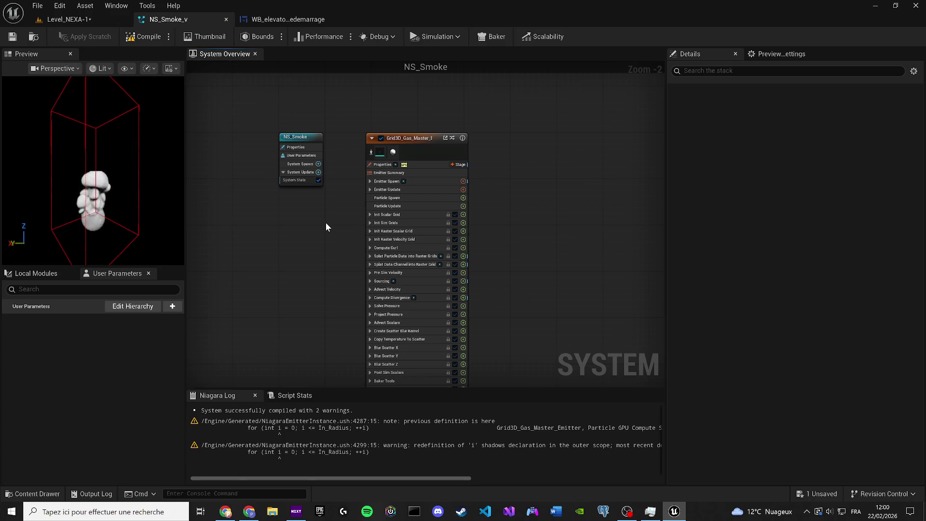
Step: Set the gas emitter's World Size to 800 X, 600 Y and 1000 Z
{"action": "left_click", "coordinate": [401, 175]}
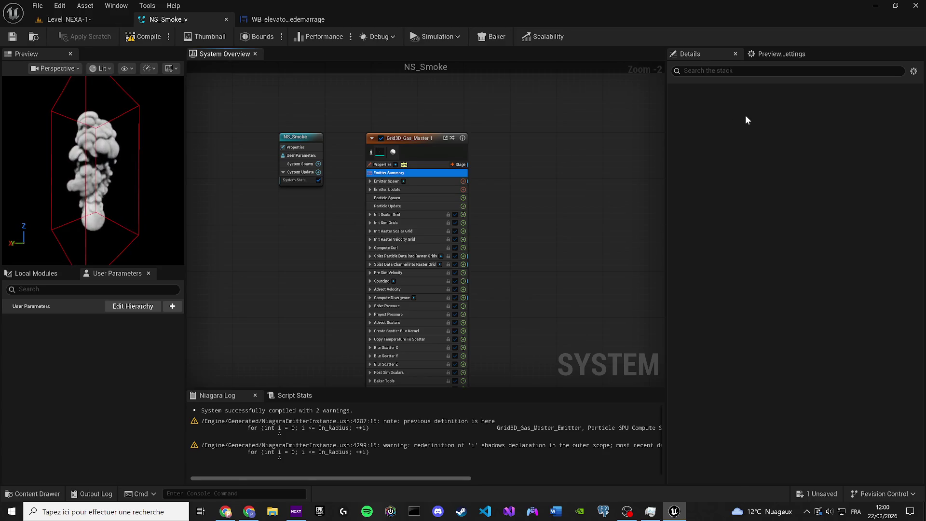
{"action": "left_click", "coordinate": [770, 176]}
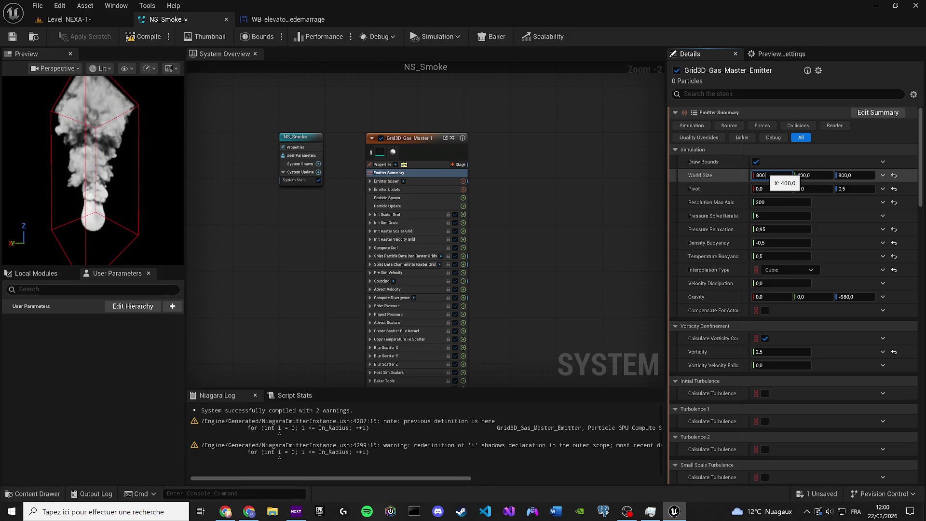
{"action": "key", "text": "Return"}
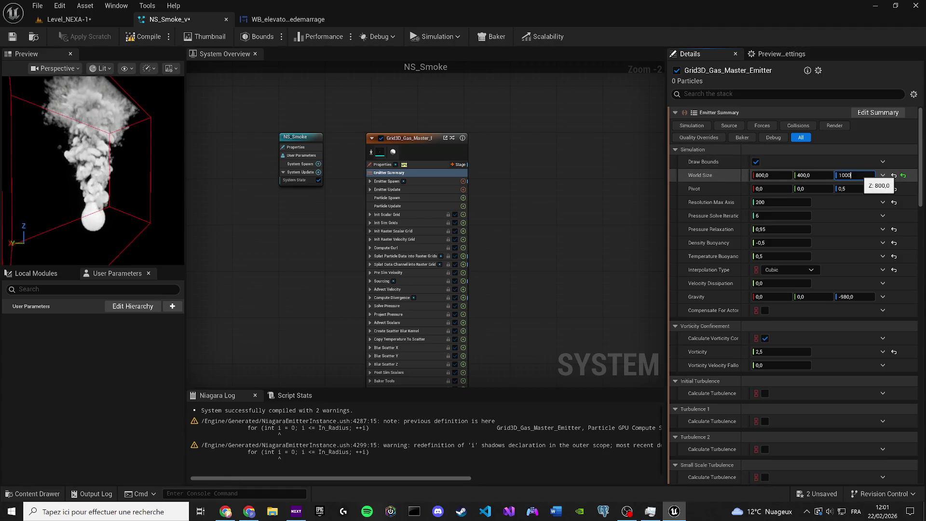
{"action": "key", "text": "Return"}
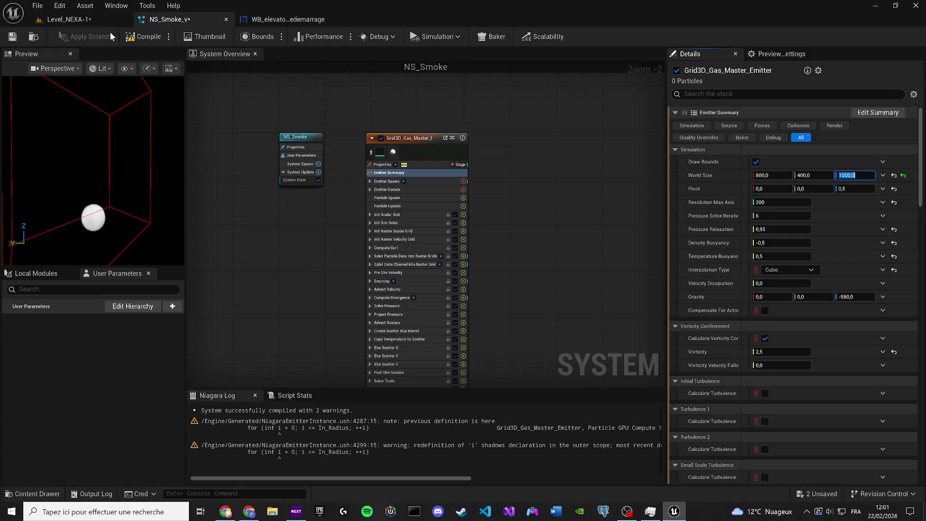
{"action": "left_click", "coordinate": [67, 22]}
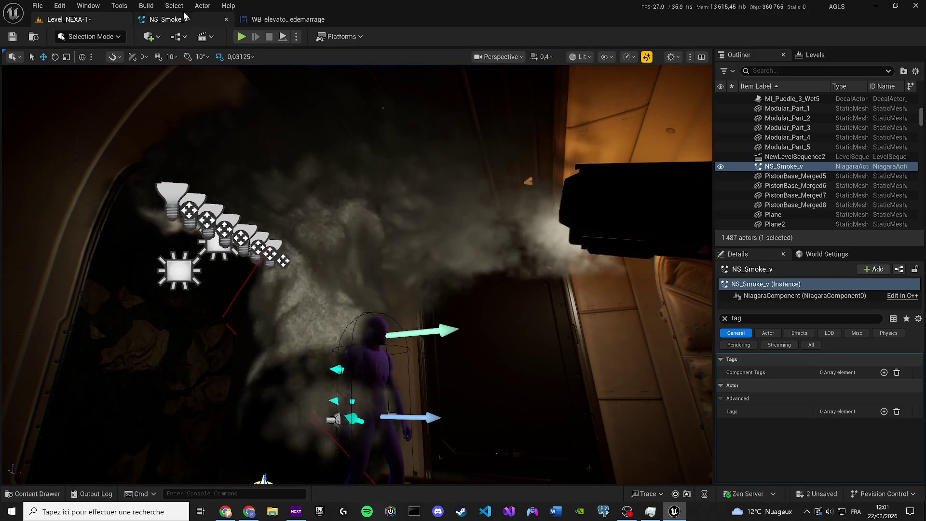
{"action": "left_click", "coordinate": [169, 20]}
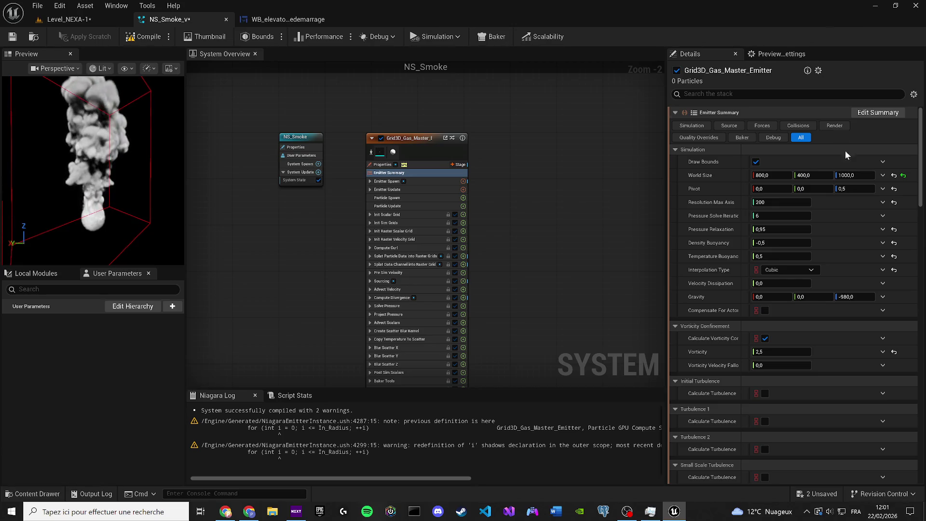
{"action": "left_click", "coordinate": [812, 175]}
{"action": "type", "text": "600"}
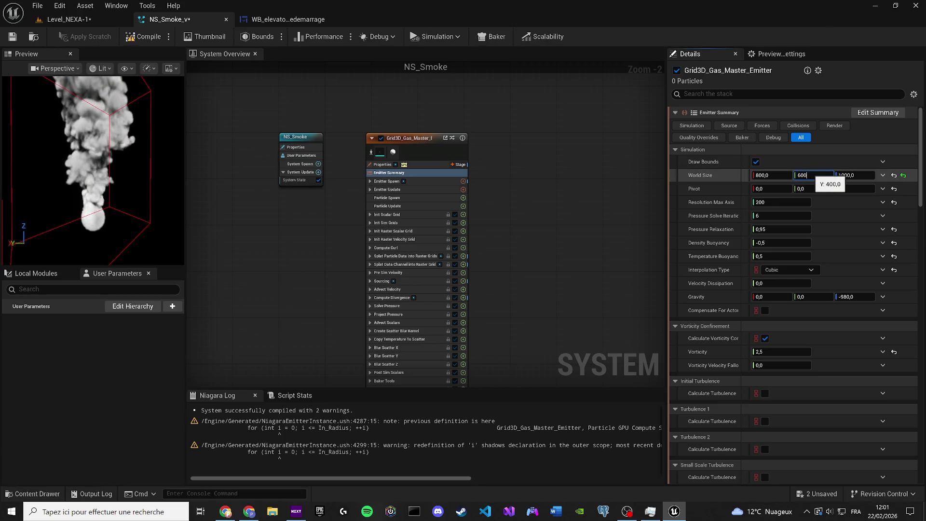
{"action": "key", "text": "Return"}
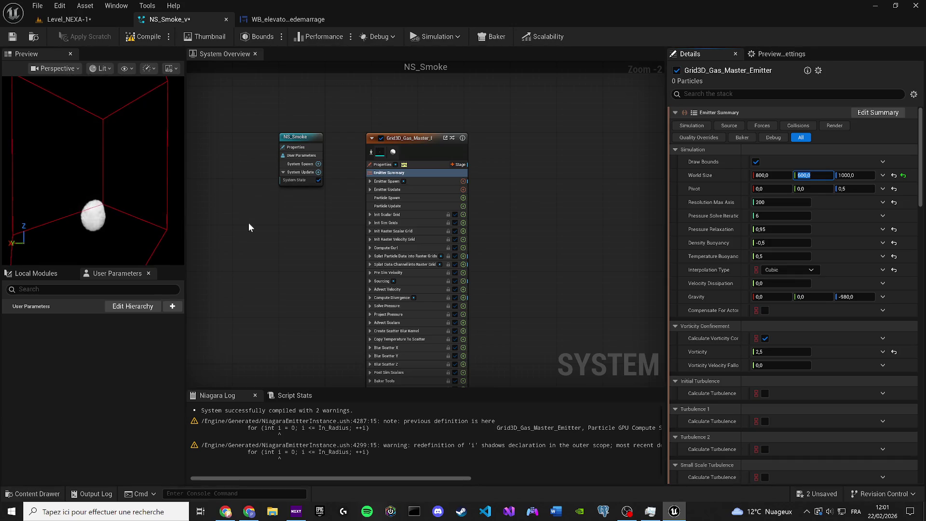
{"action": "left_click", "coordinate": [713, 188]}
Step: Change the simulation Pivot Z value to -0,3
{"action": "left_click", "coordinate": [855, 189]}
{"action": "type", "text": "-"}
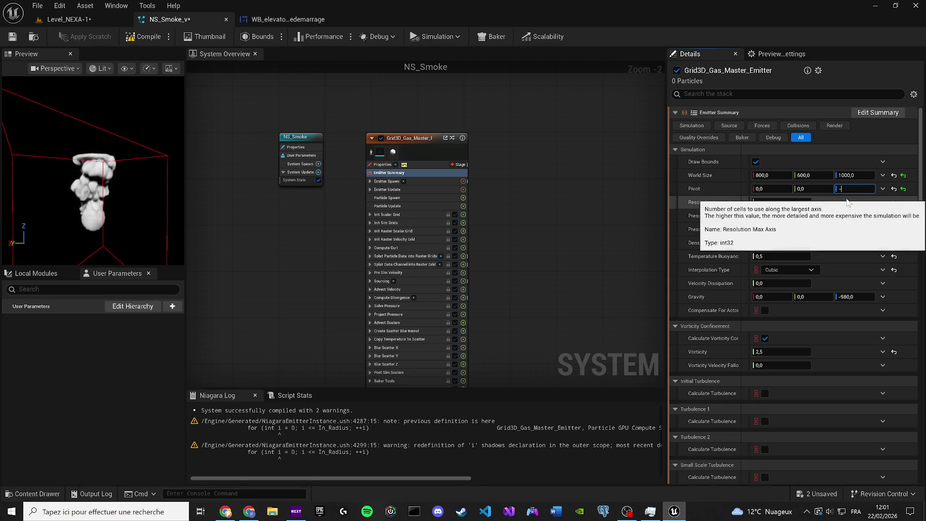
{"action": "type", "text": "0,5"}
{"action": "key", "text": "Return"}
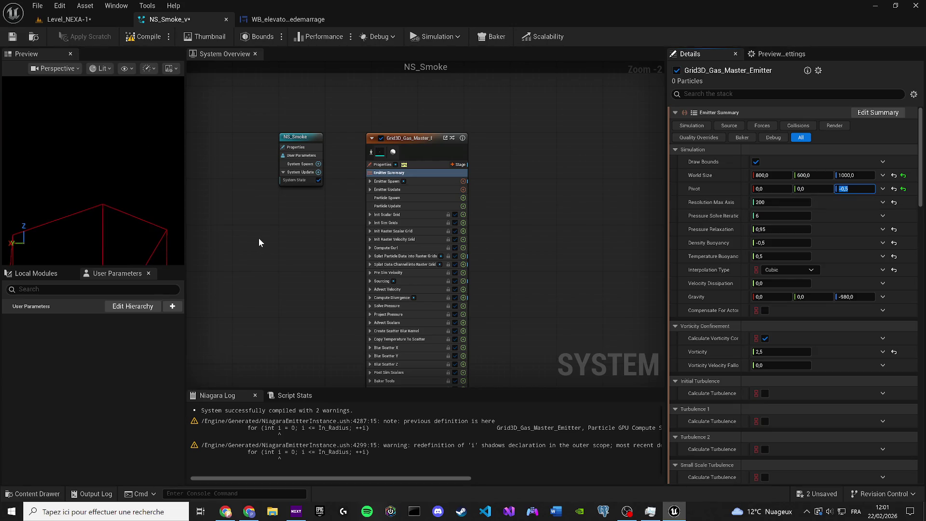
{"action": "type", "text": "-0,3"}
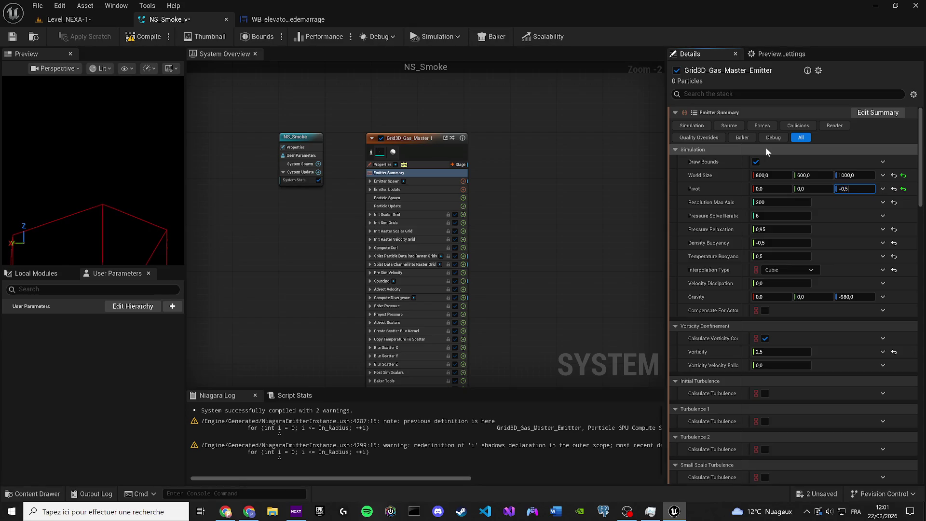
{"action": "left_click", "coordinate": [88, 245]}
{"action": "mouse_move", "coordinate": [117, 244]}
{"action": "left_mouse_down"}
{"action": "mouse_move", "coordinate": [132, 229]}
{"action": "mouse_move", "coordinate": [116, 244]}
{"action": "mouse_move", "coordinate": [102, 171]}
{"action": "left_mouse_up"}
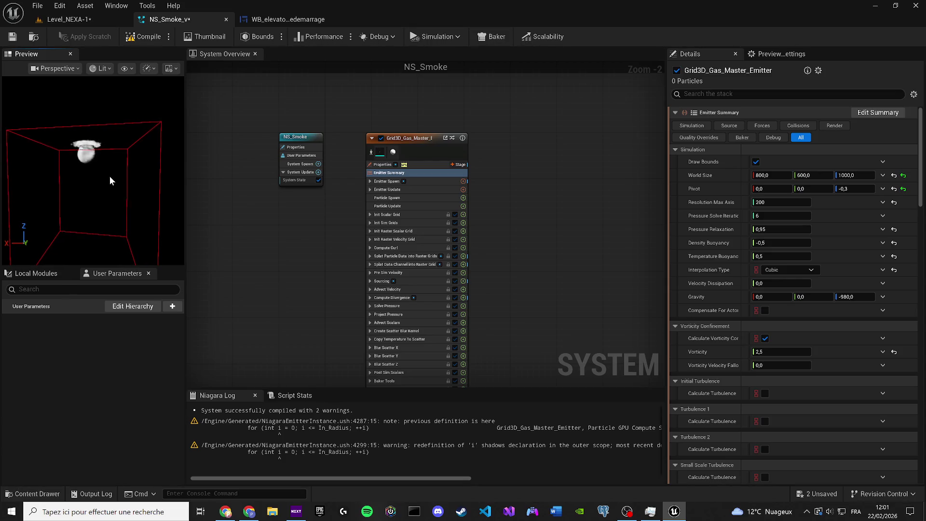
Step: Set Density Buoyancy to 0,5, then recompile and save NS_Smoke_v
{"action": "left_click", "coordinate": [781, 243]}
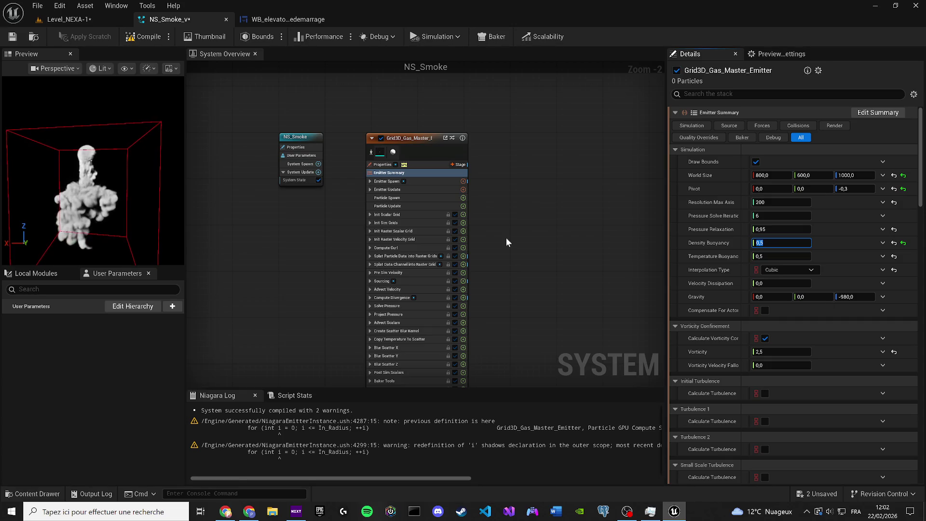
{"action": "key", "text": "Return"}
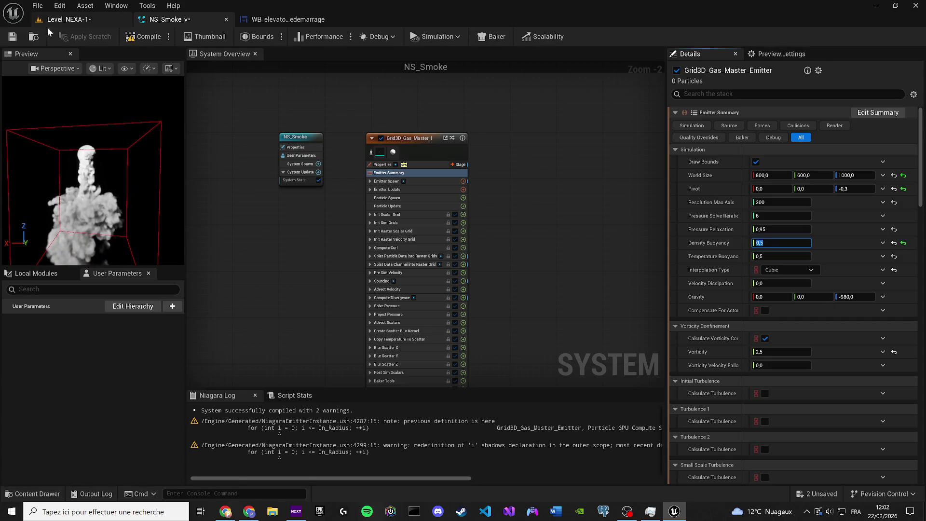
{"action": "left_click", "coordinate": [143, 37]}
{"action": "left_click", "coordinate": [10, 42]}
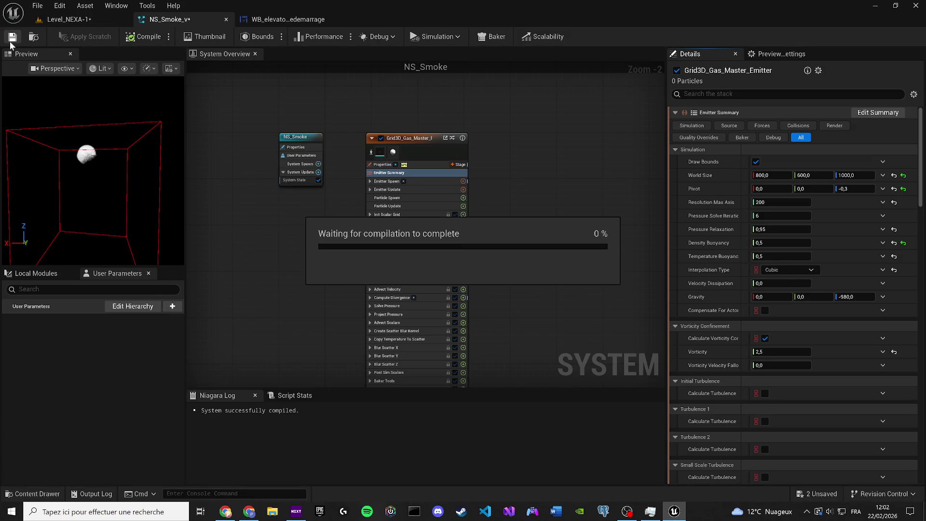
{"action": "left_click", "coordinate": [10, 42]}
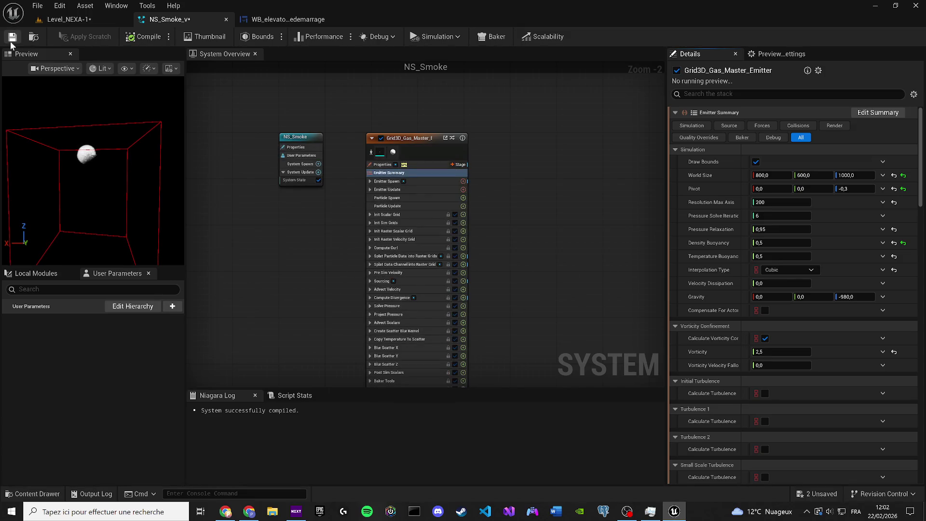
{"action": "left_click", "coordinate": [66, 21]}
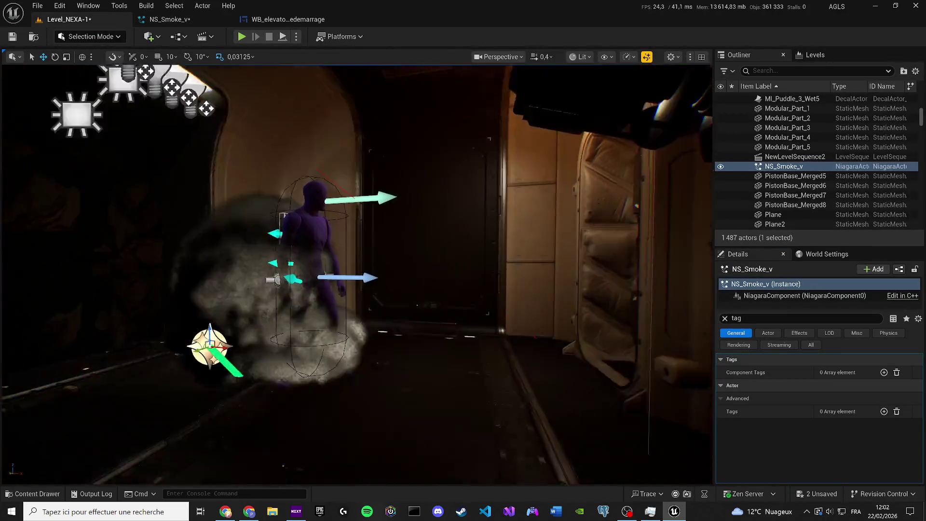
Step: Lift the NS_Smoke_v actor up to the ceiling lights above the doorway
{"action": "left_click_drag", "start_coordinate": [261, 245], "coordinate": [260, 245]}
{"action": "mouse_move", "coordinate": [310, 374]}
{"action": "left_mouse_down"}
{"action": "mouse_move", "coordinate": [314, 145]}
{"action": "mouse_move", "coordinate": [313, 179]}
{"action": "left_mouse_up"}
{"action": "left_click_drag", "start_coordinate": [325, 251], "coordinate": [325, 252]}
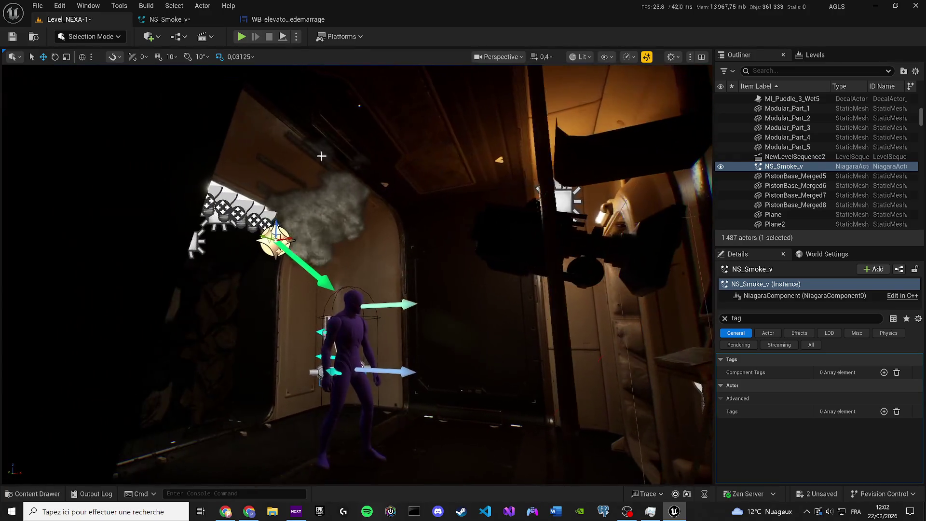
Step: Play-test the level, then stop and frame the smoke actor by the doorway
{"action": "left_click", "coordinate": [242, 37]}
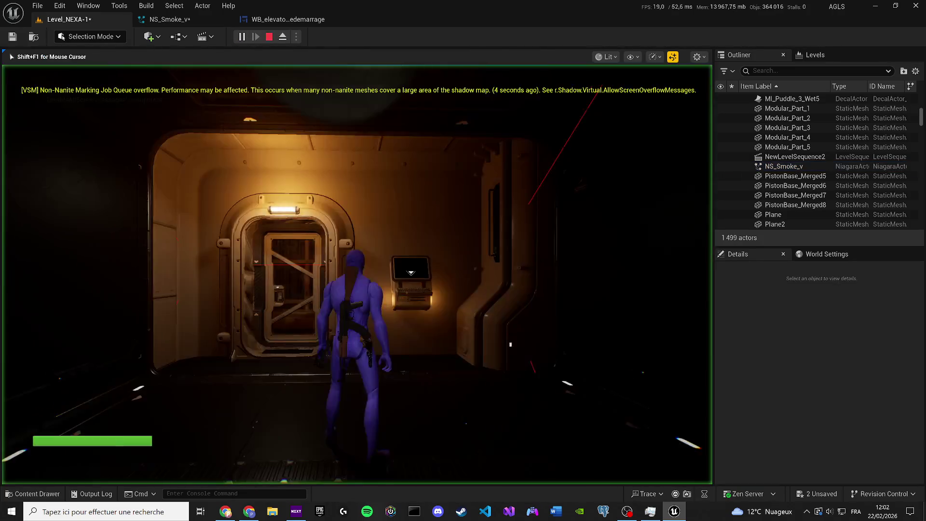
{"action": "key", "text": "super"}
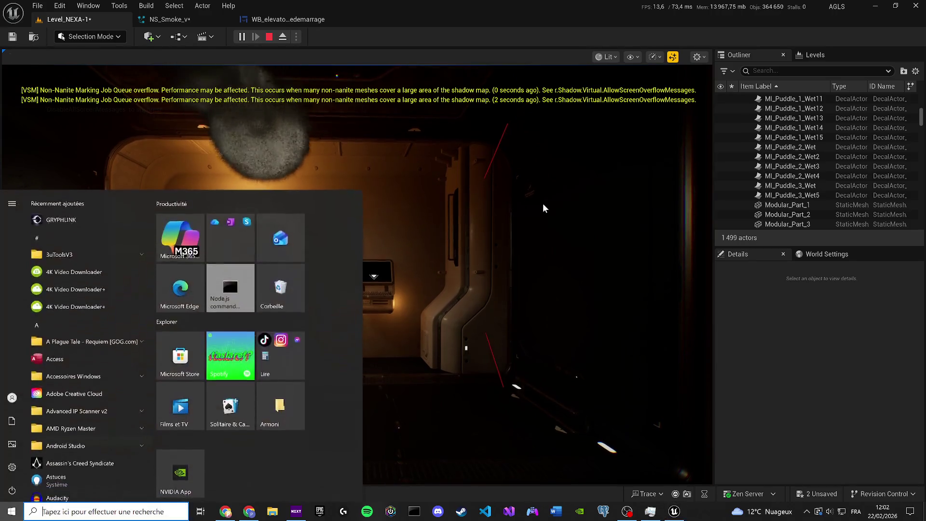
{"action": "key", "text": "super"}
{"action": "left_click", "coordinate": [239, 494]}
{"action": "key", "text": "Escape"}
{"action": "key", "text": "Escape"}
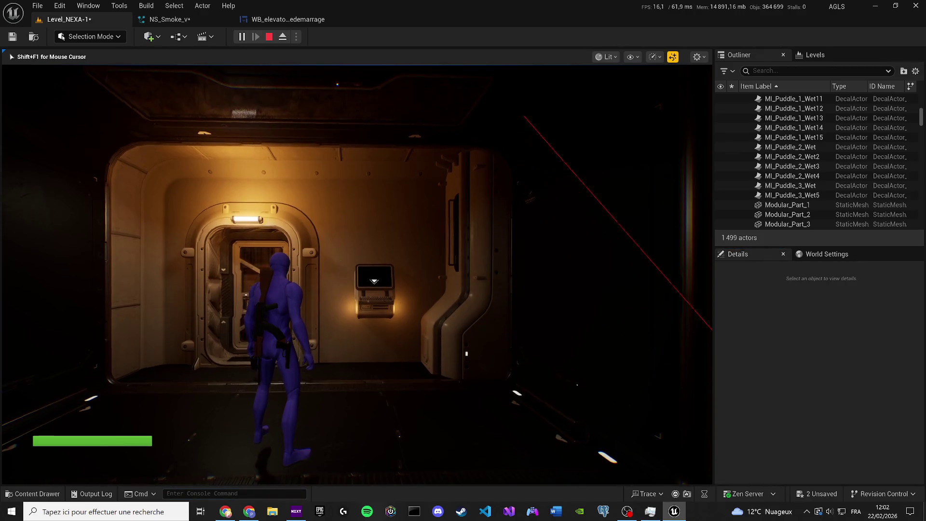
{"action": "key", "text": "f"}
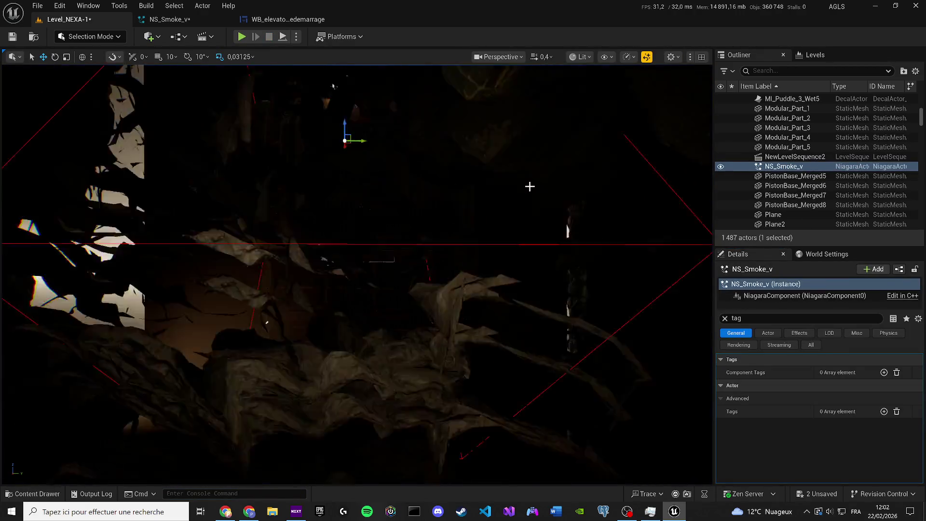
{"action": "scroll", "coordinate": [357, 270], "scroll_direction": "up", "scroll_amount": 3}
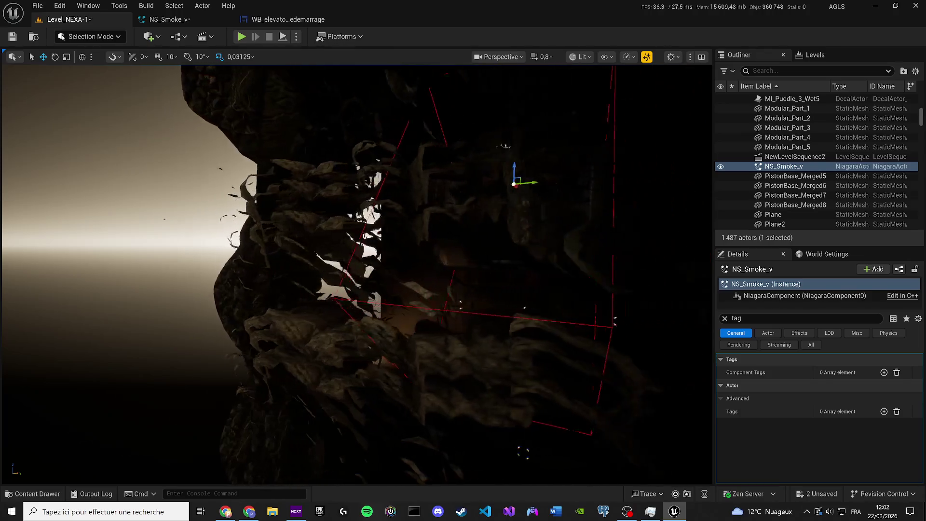
{"action": "key", "text": "w"}
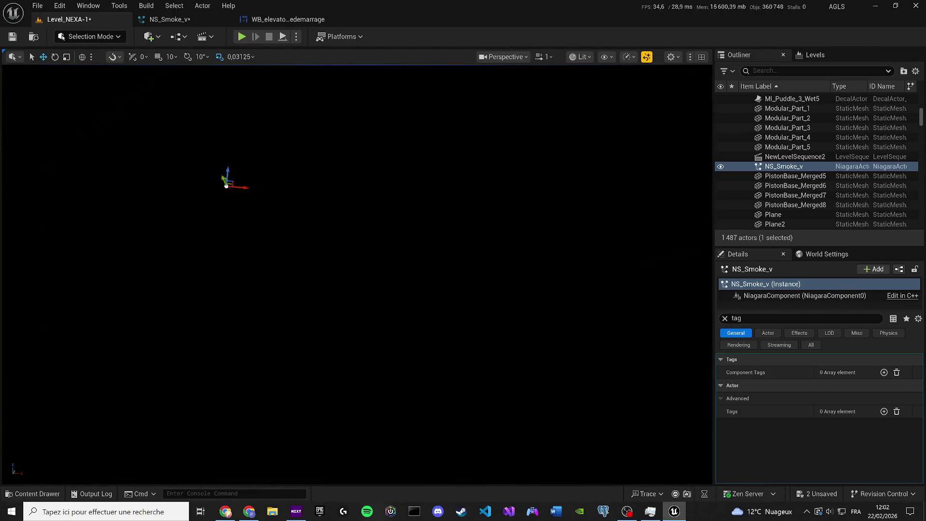
{"action": "key", "text": "a"}
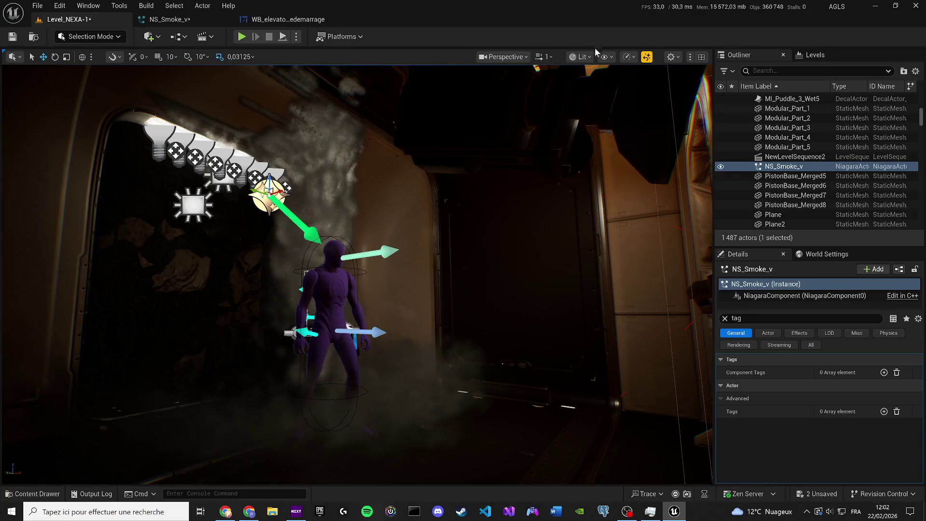
{"action": "left_click", "coordinate": [611, 57]}
Step: Drop all viewport scalability groups to Low
{"action": "left_click", "coordinate": [629, 57]}
{"action": "left_click", "coordinate": [629, 57]}
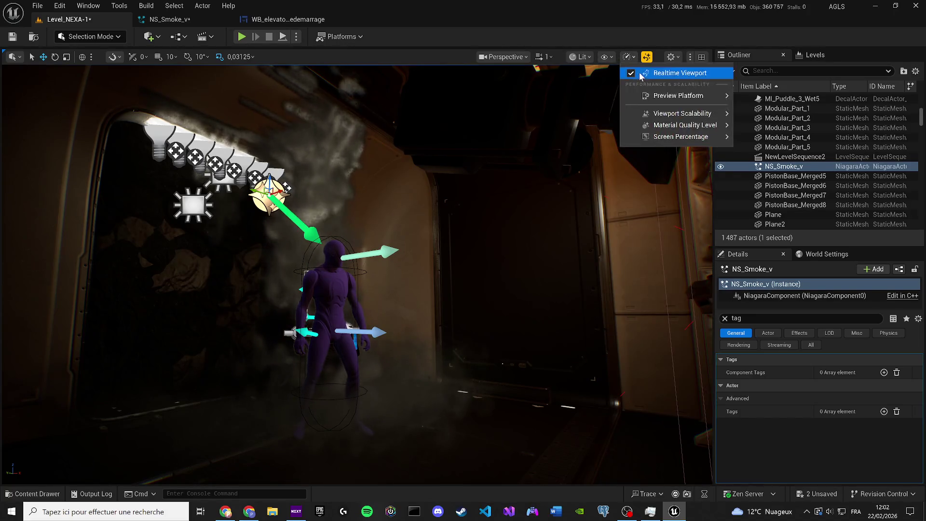
{"action": "mouse_move", "coordinate": [674, 116]}
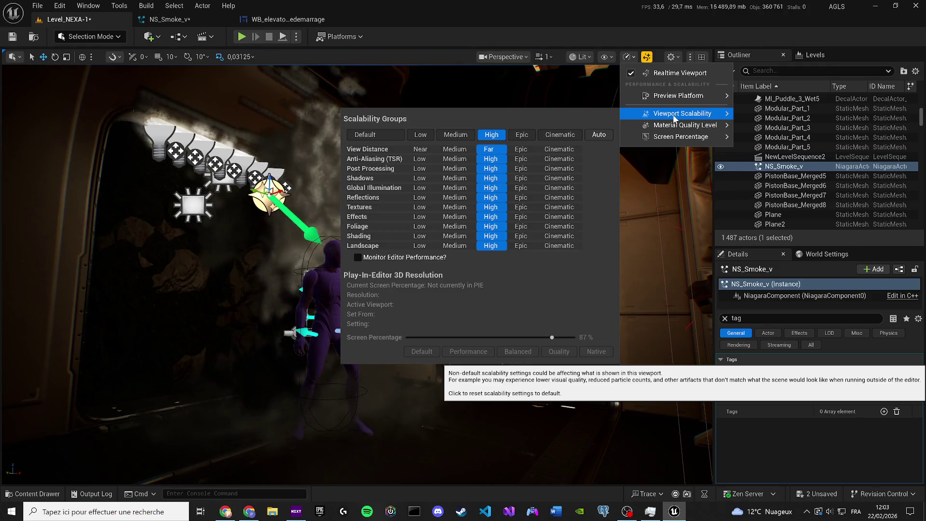
{"action": "left_click", "coordinate": [420, 134]}
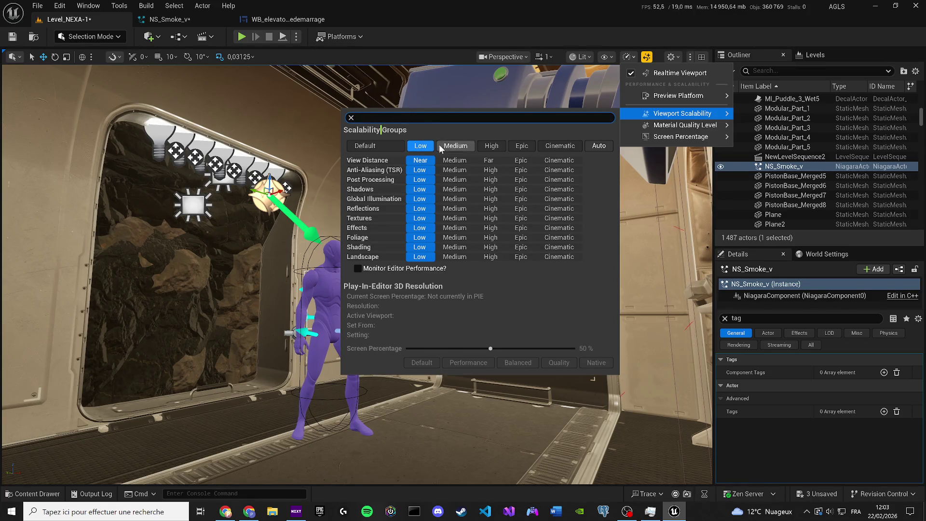
Step: Raise Post Processing and Reflections to Medium and Shadows and Textures to High
{"action": "left_click", "coordinate": [464, 181]}
{"action": "left_click", "coordinate": [490, 191]}
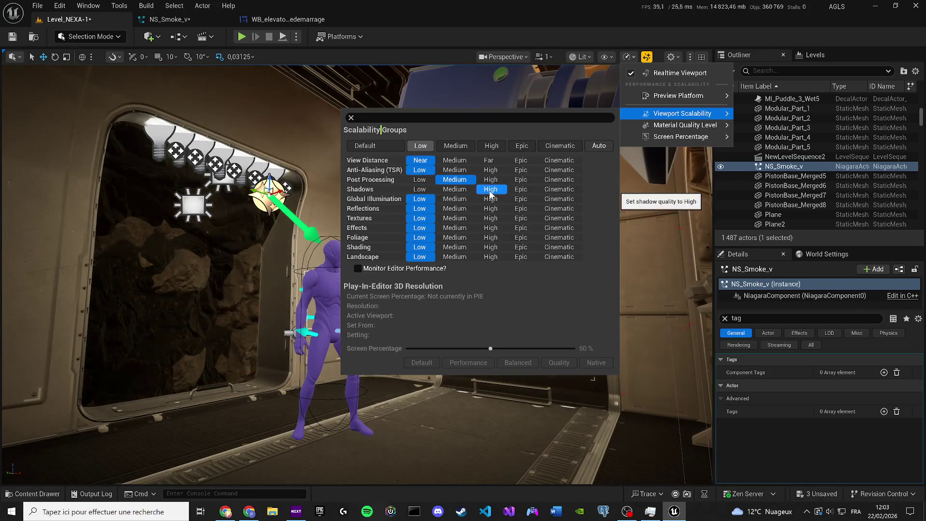
{"action": "left_click", "coordinate": [452, 211]}
{"action": "left_click", "coordinate": [492, 219]}
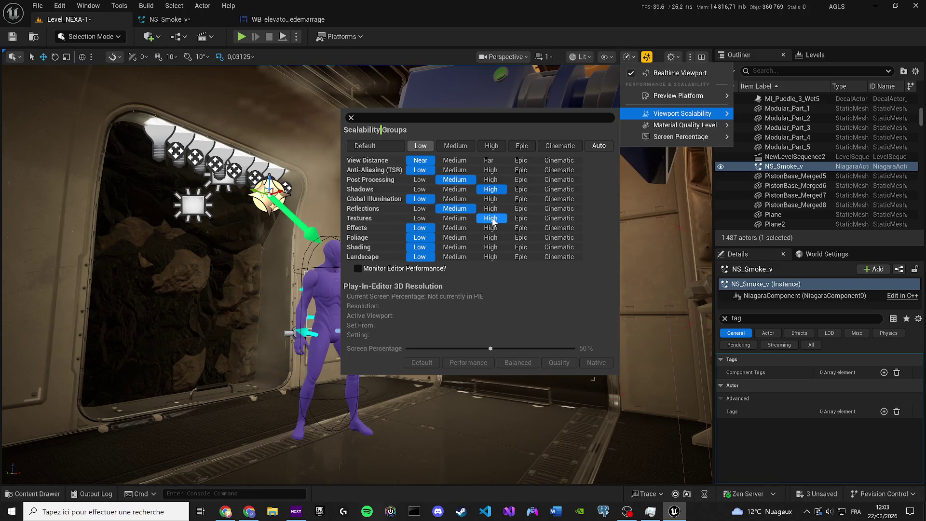
{"action": "mouse_move", "coordinate": [483, 410]}
{"action": "left_mouse_down"}
{"action": "mouse_move", "coordinate": [386, 409]}
{"action": "mouse_move", "coordinate": [410, 410]}
{"action": "mouse_move", "coordinate": [410, 434]}
{"action": "mouse_move", "coordinate": [376, 434]}
{"action": "mouse_move", "coordinate": [366, 391]}
{"action": "left_mouse_up"}
{"action": "key", "text": "f"}
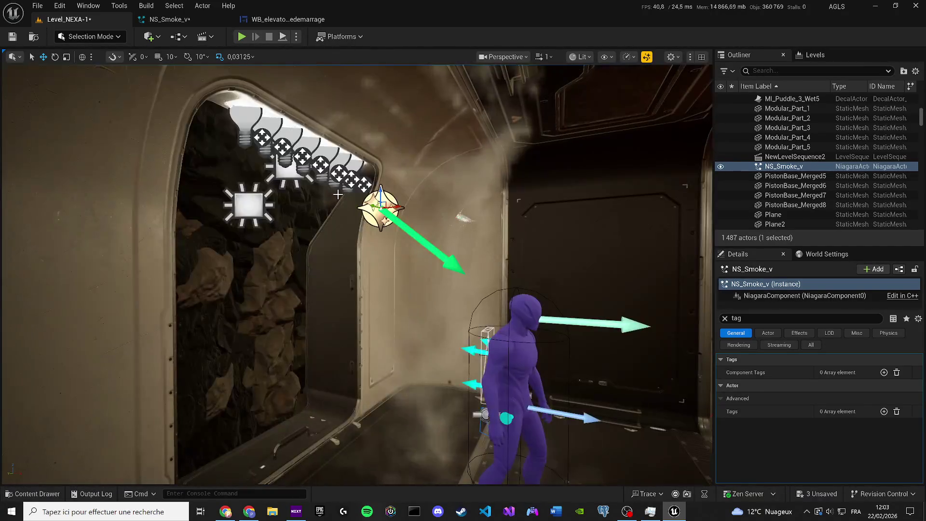
{"action": "key", "text": "alt+p"}
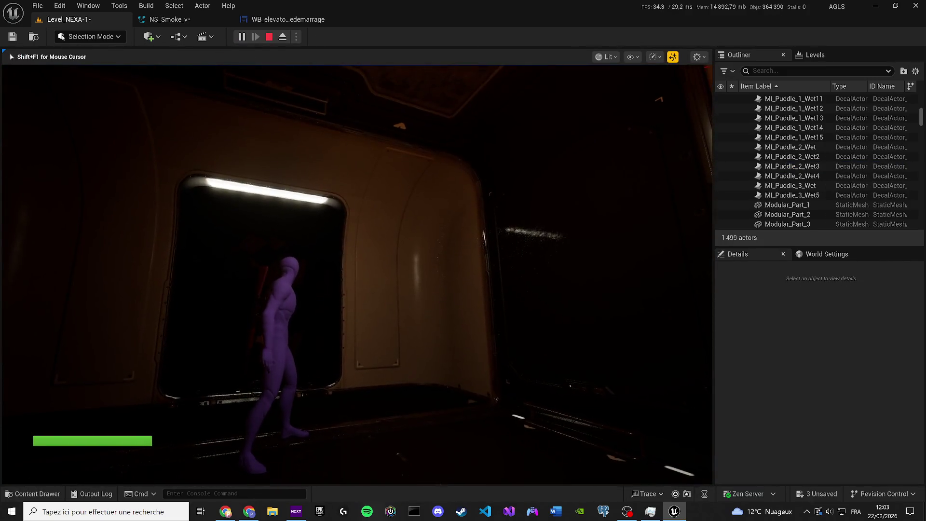
{"action": "key", "text": "F2"}
{"action": "key", "text": "F1"}
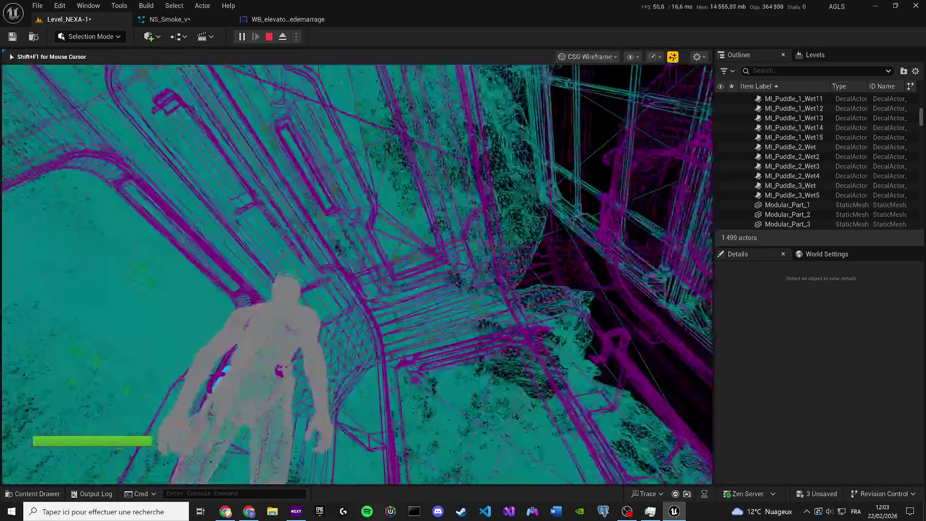
{"action": "key", "text": "F3"}
{"action": "key", "text": "Escape"}
{"action": "mouse_move", "coordinate": [212, 157]}
{"action": "left_mouse_down"}
{"action": "mouse_move", "coordinate": [249, 111]}
{"action": "mouse_move", "coordinate": [316, 197]}
{"action": "mouse_move", "coordinate": [341, 331]}
{"action": "mouse_move", "coordinate": [316, 194]}
{"action": "left_mouse_up"}
{"action": "scroll", "coordinate": [341, 331], "scroll_direction": "down", "scroll_amount": 2}
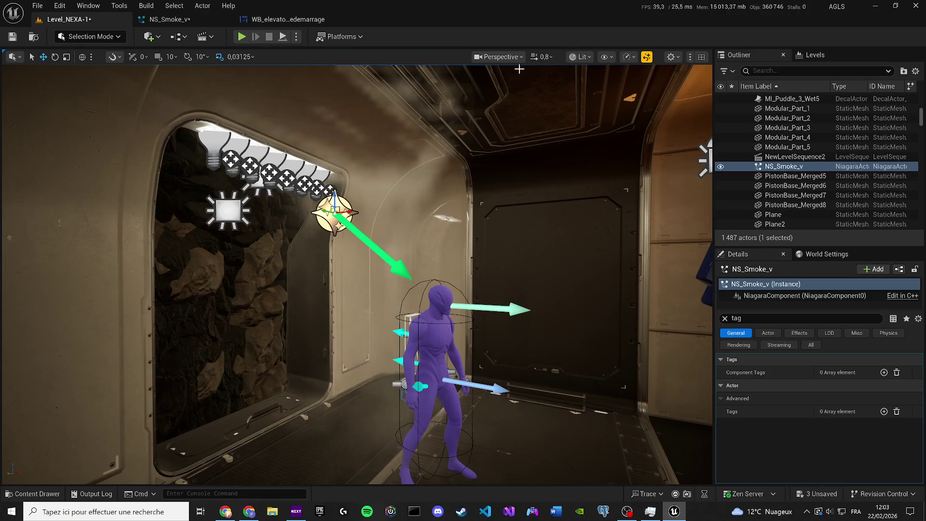
Step: Experiment with effects, global illumination and shading quality, setting landscape and foliage to High
{"action": "left_click", "coordinate": [581, 57]}
{"action": "left_click", "coordinate": [602, 57]}
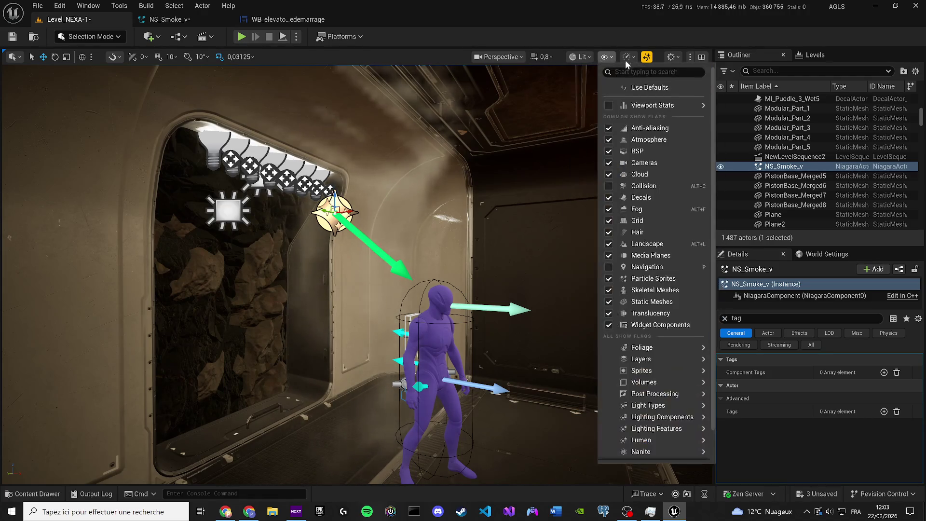
{"action": "left_click", "coordinate": [641, 58]}
{"action": "left_click", "coordinate": [635, 57]}
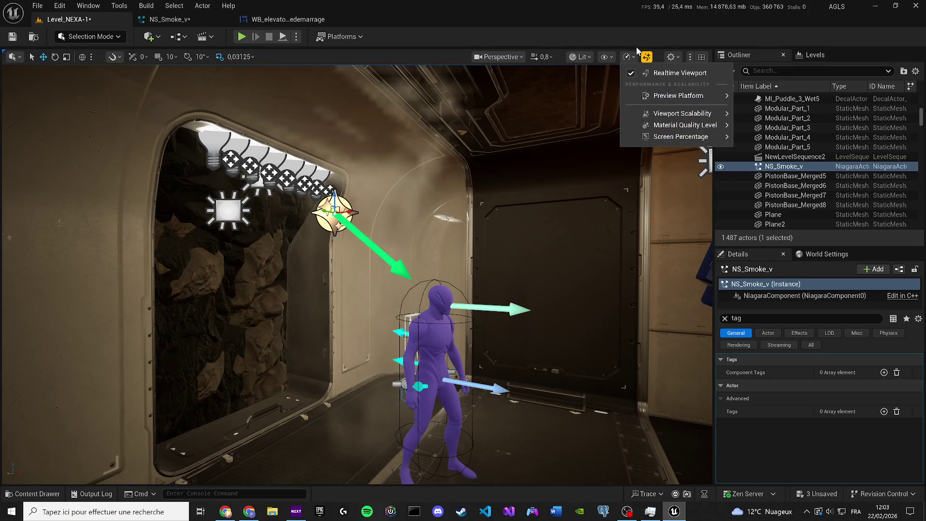
{"action": "mouse_move", "coordinate": [675, 114]}
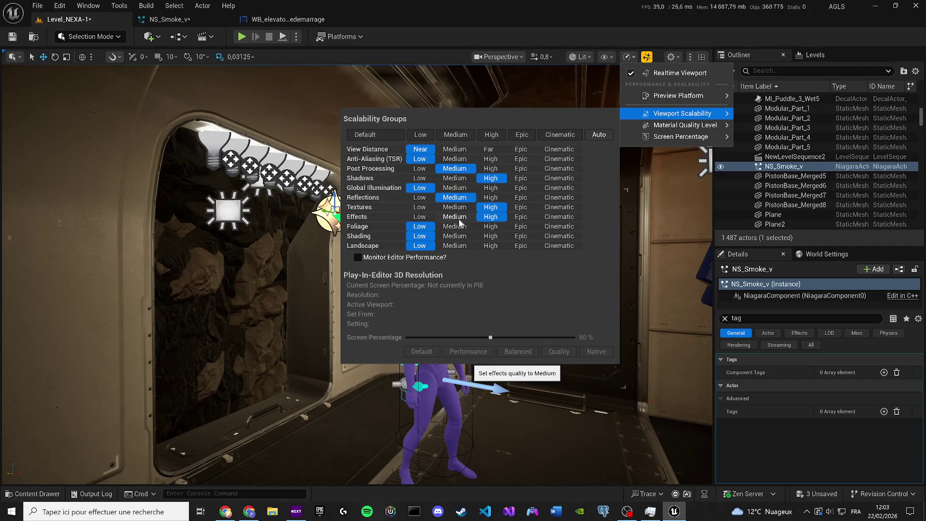
{"action": "left_click", "coordinate": [419, 218]}
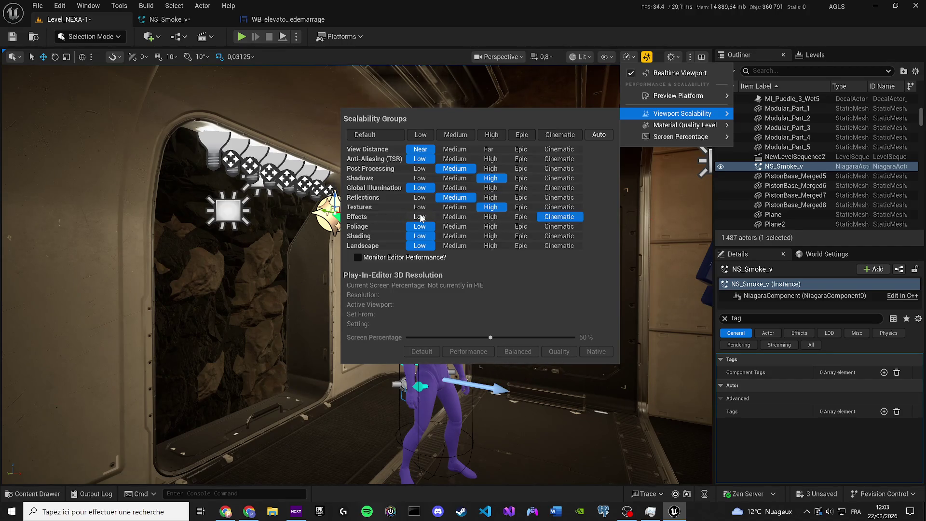
{"action": "left_click", "coordinate": [419, 217]}
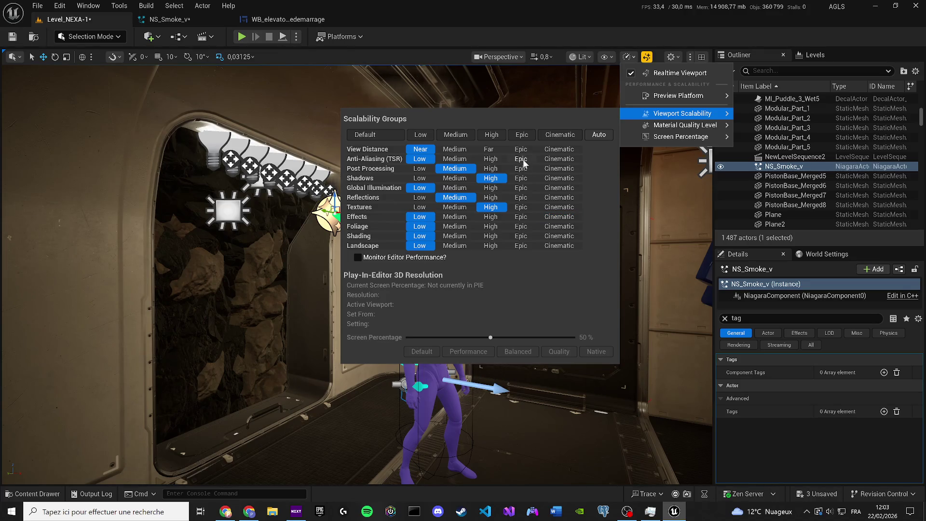
{"action": "left_click", "coordinate": [523, 189]}
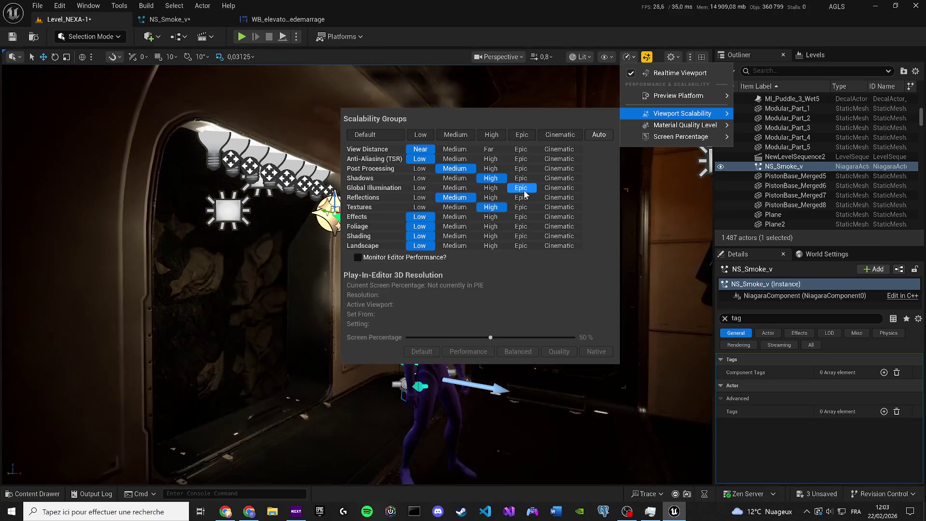
{"action": "left_click", "coordinate": [419, 188]}
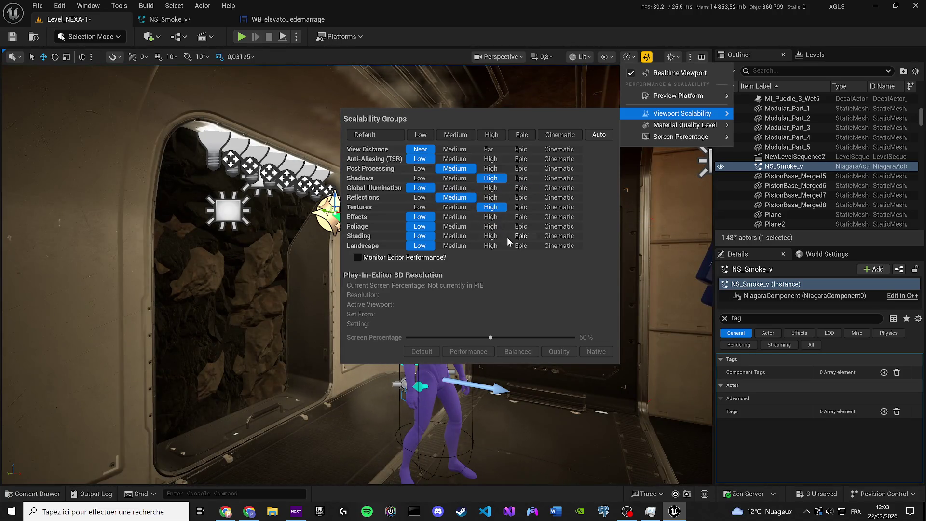
{"action": "left_click", "coordinate": [419, 235]}
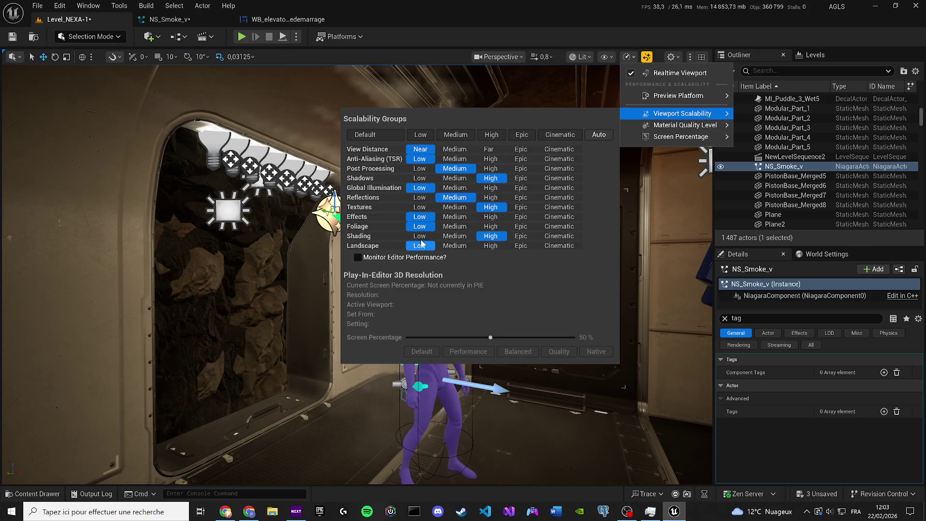
{"action": "left_click", "coordinate": [490, 246]}
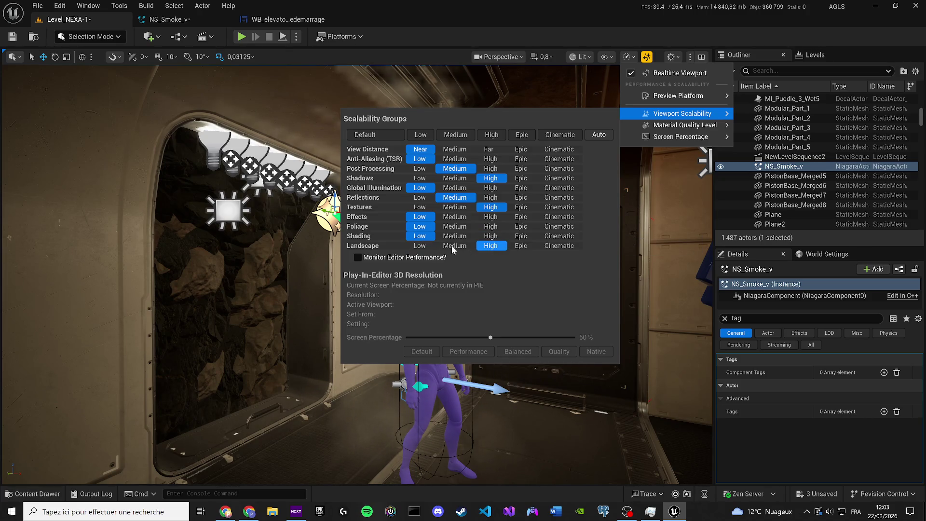
{"action": "left_click", "coordinate": [500, 216]}
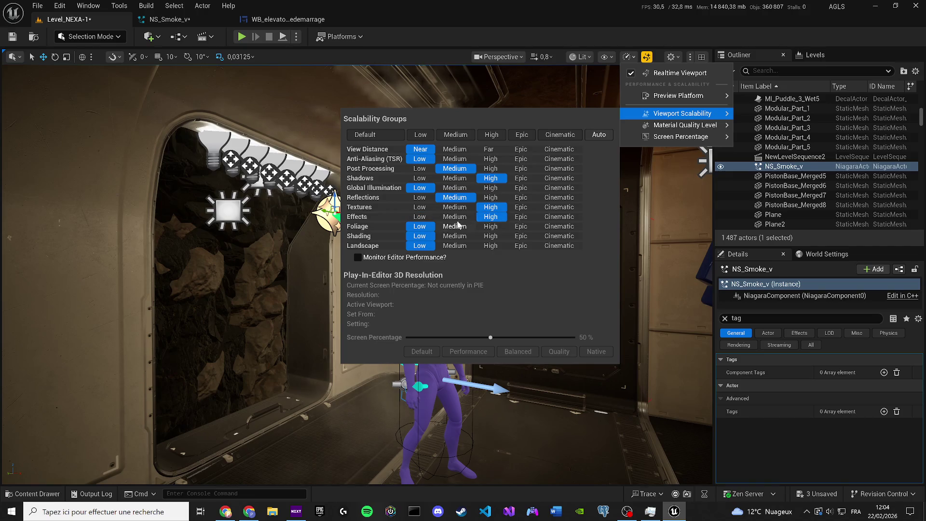
{"action": "left_click", "coordinate": [418, 218]}
{"action": "left_click", "coordinate": [496, 228]}
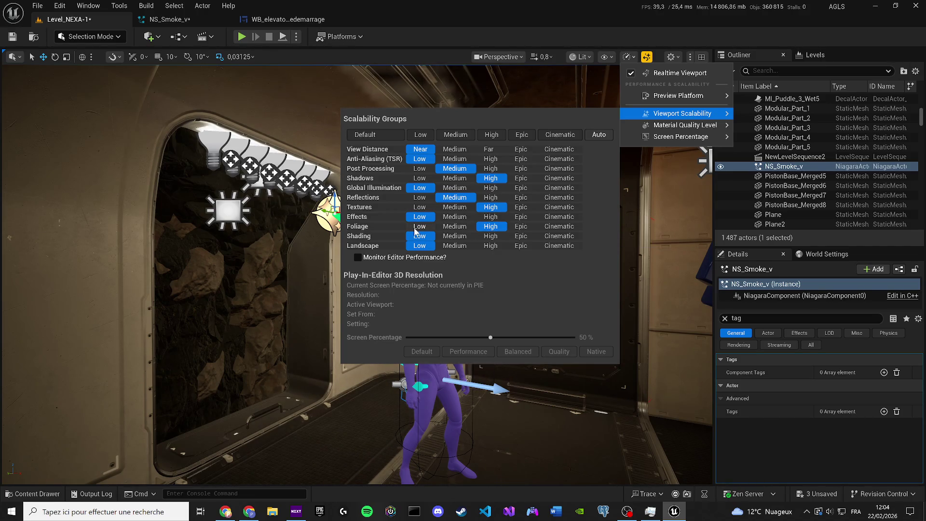
Step: Set anti-aliasing, landscape, shading and foliage quality to High, testing other groups along the way
{"action": "left_click", "coordinate": [492, 159]}
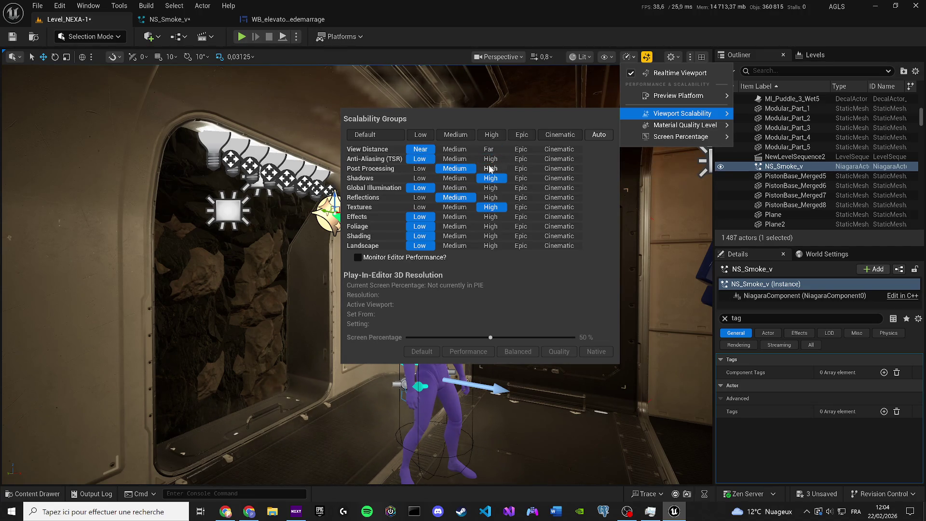
{"action": "left_click", "coordinate": [494, 169]}
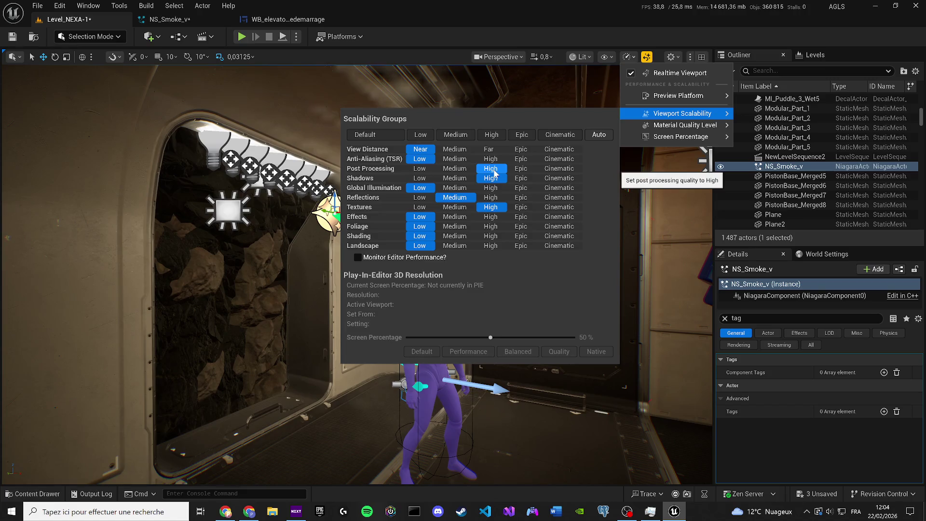
{"action": "left_click", "coordinate": [456, 170]}
{"action": "left_click", "coordinate": [489, 189]}
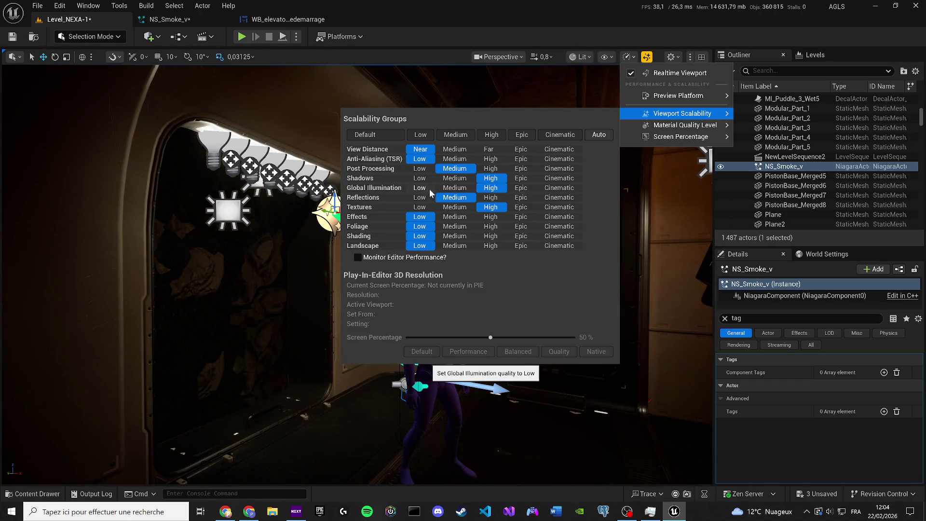
{"action": "left_click", "coordinate": [433, 189]}
{"action": "left_click", "coordinate": [490, 198]}
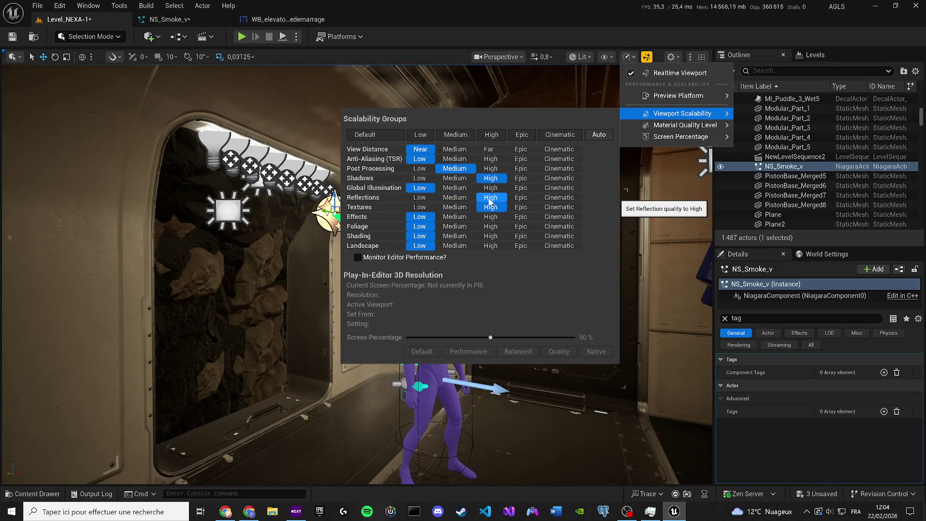
{"action": "left_click", "coordinate": [420, 198]}
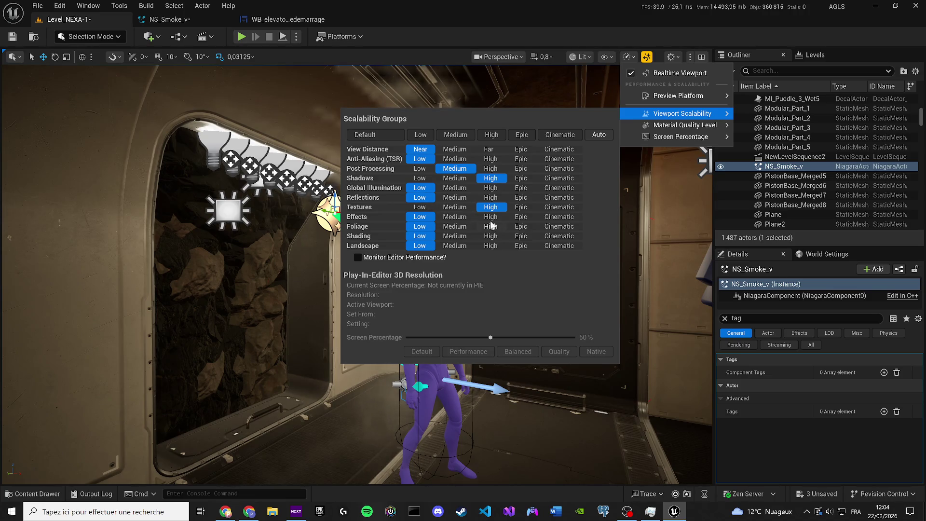
{"action": "left_click", "coordinate": [492, 245]}
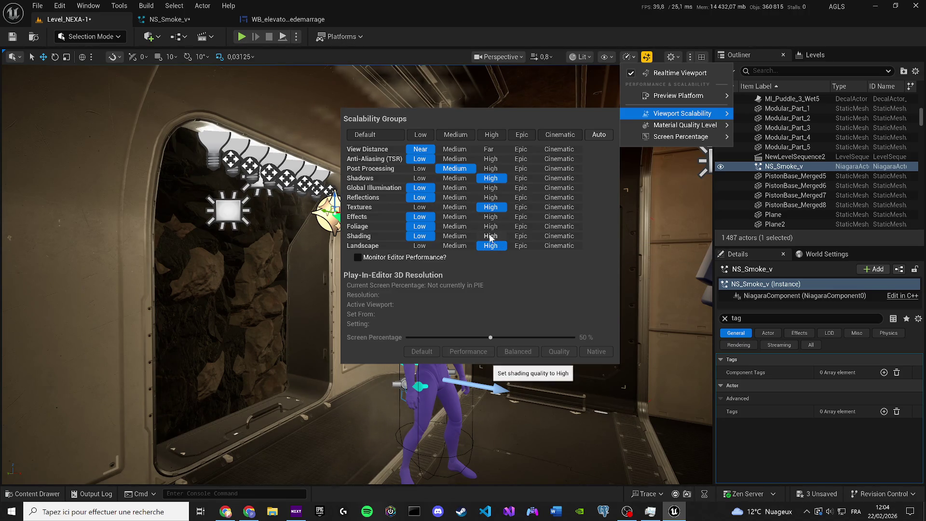
{"action": "left_click", "coordinate": [490, 236]}
{"action": "left_click", "coordinate": [492, 227]}
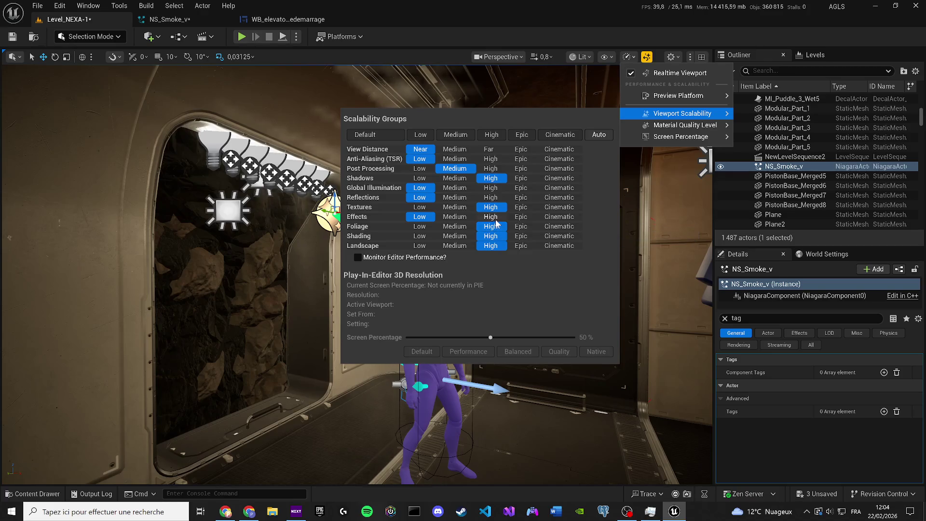
{"action": "mouse_move", "coordinate": [190, 234]}
{"action": "left_mouse_down"}
{"action": "mouse_move", "coordinate": [198, 203]}
{"action": "mouse_move", "coordinate": [200, 227]}
{"action": "left_mouse_up"}
Step: Raise anti-aliasing, post processing, global illumination and reflections quality to High
{"action": "left_click", "coordinate": [588, 54]}
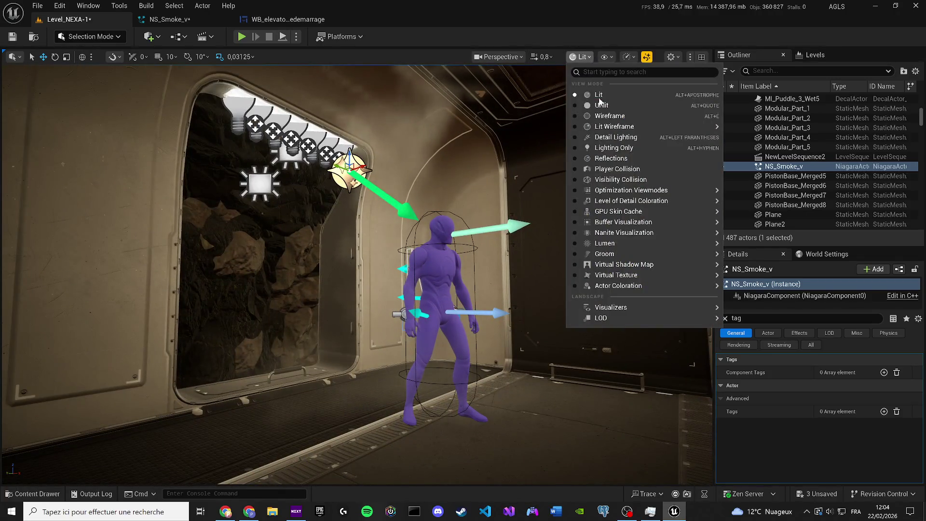
{"action": "left_click", "coordinate": [605, 59]}
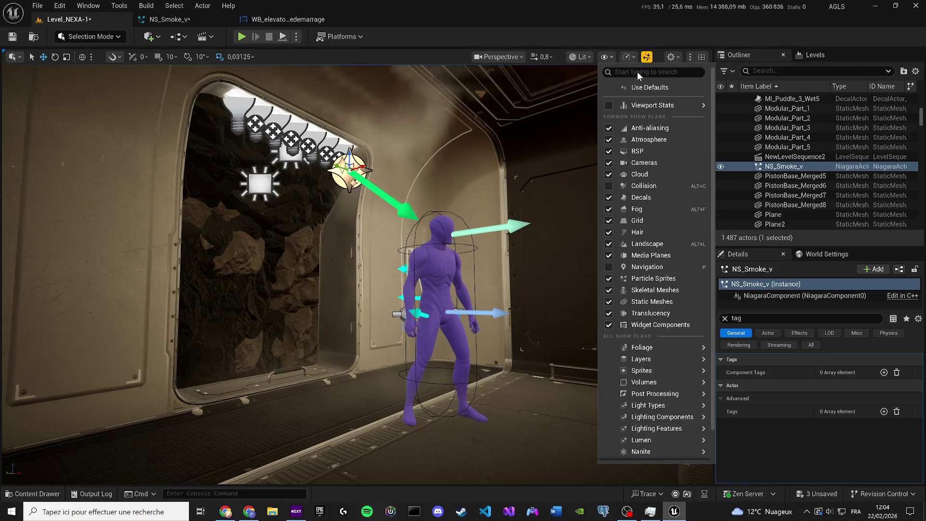
{"action": "left_click", "coordinate": [627, 57]}
{"action": "mouse_move", "coordinate": [664, 115]}
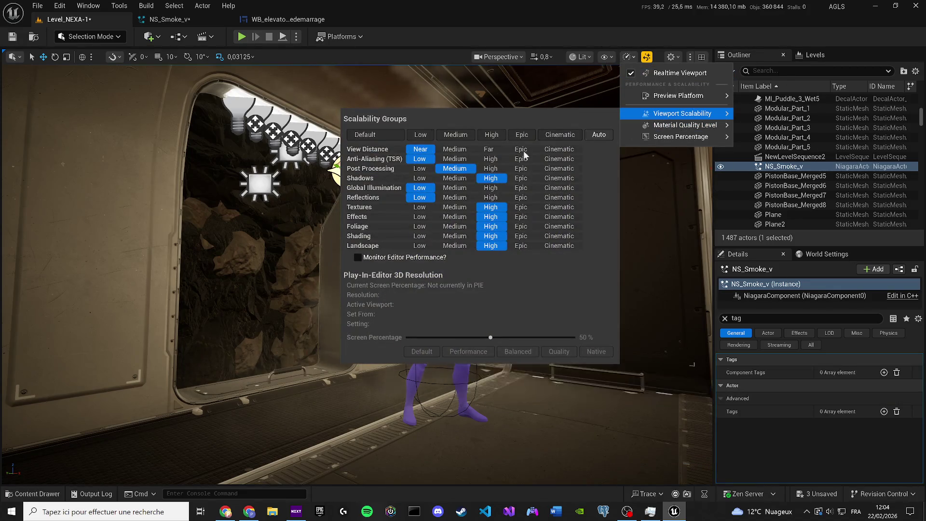
{"action": "left_click", "coordinate": [492, 159]}
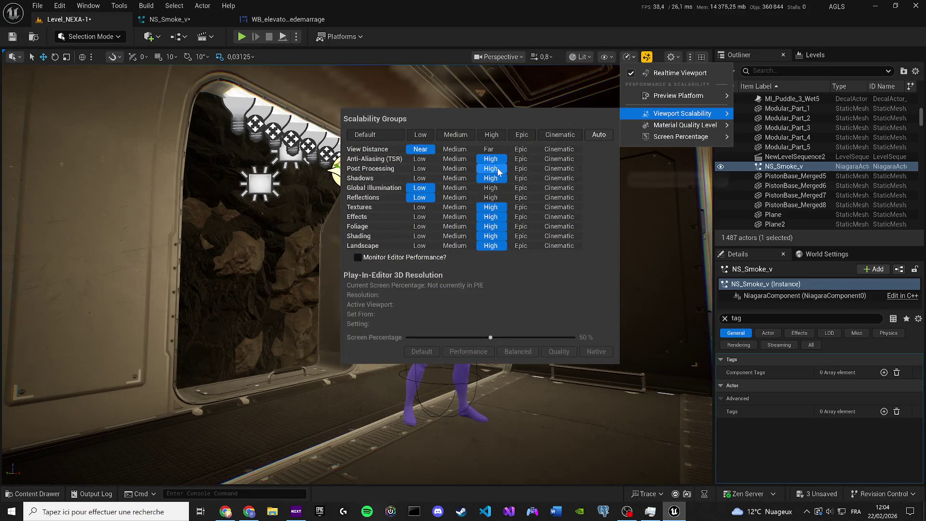
{"action": "left_click", "coordinate": [491, 168]}
{"action": "left_click", "coordinate": [491, 189]}
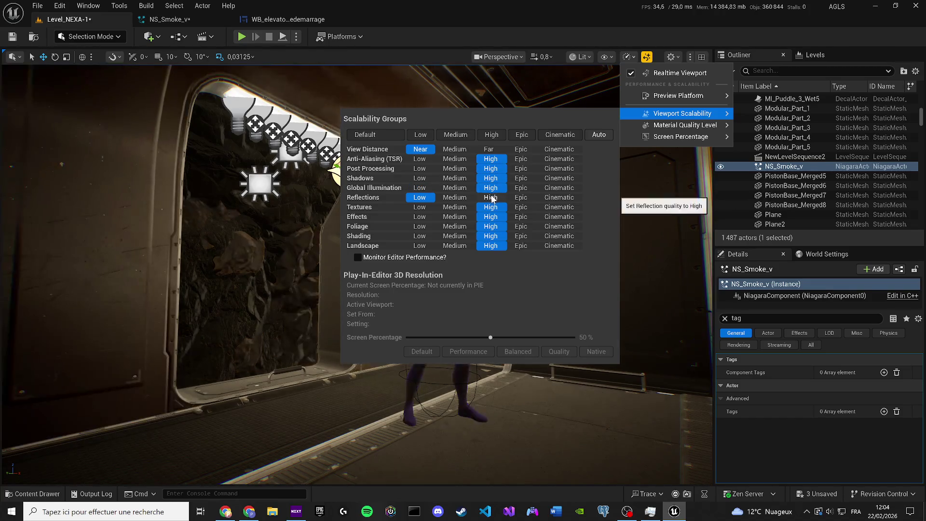
{"action": "left_click", "coordinate": [492, 198]}
{"action": "left_click_drag", "start_coordinate": [452, 286], "coordinate": [452, 286]}
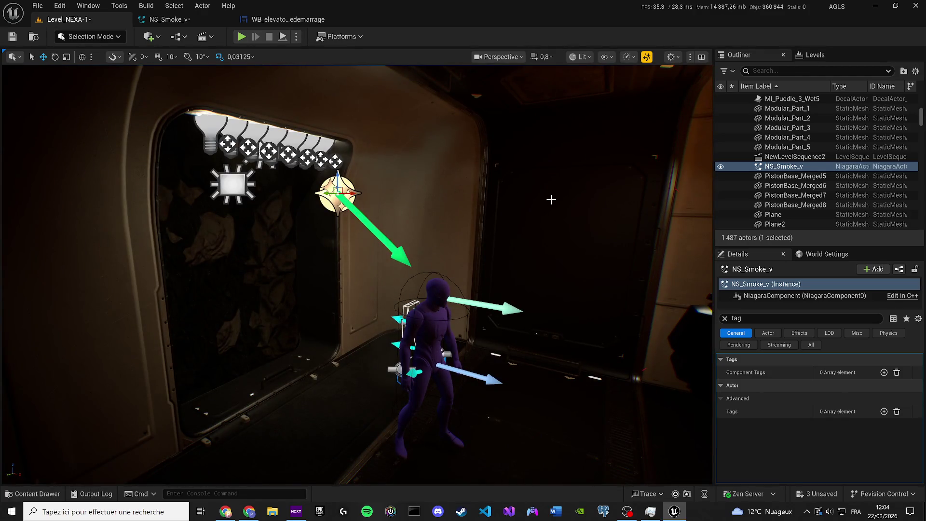
Step: Render the viewport Unlit and focus on the NS_Smoke_v actor at the doorway
{"action": "left_click_drag", "start_coordinate": [327, 222], "coordinate": [328, 222]}
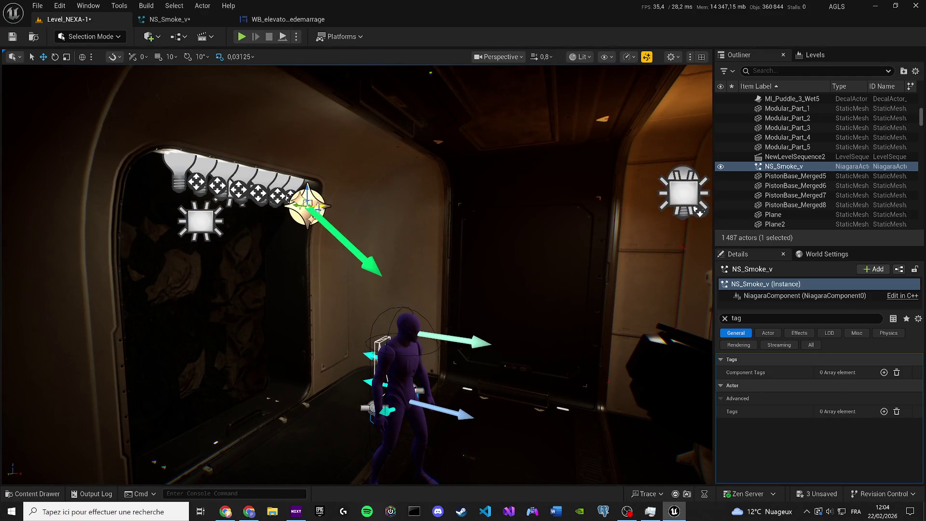
{"action": "left_click", "coordinate": [190, 21]}
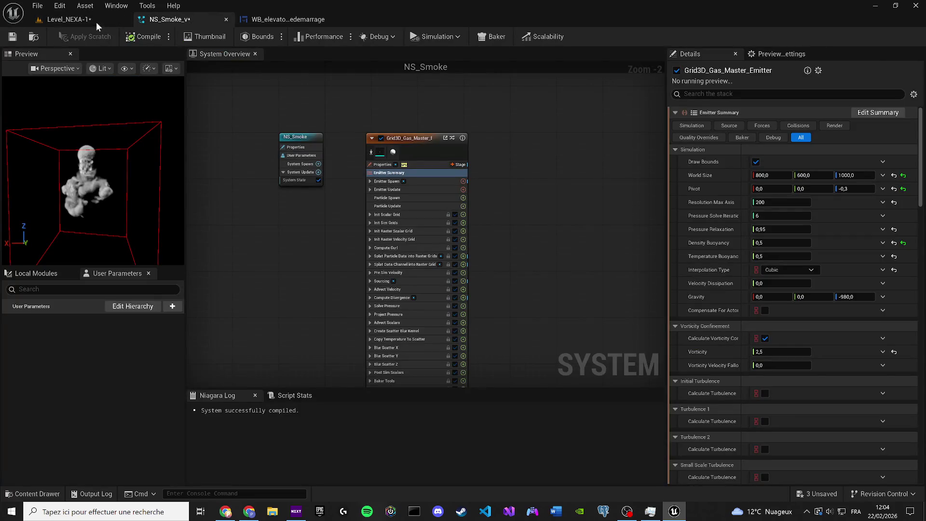
{"action": "left_click", "coordinate": [67, 22]}
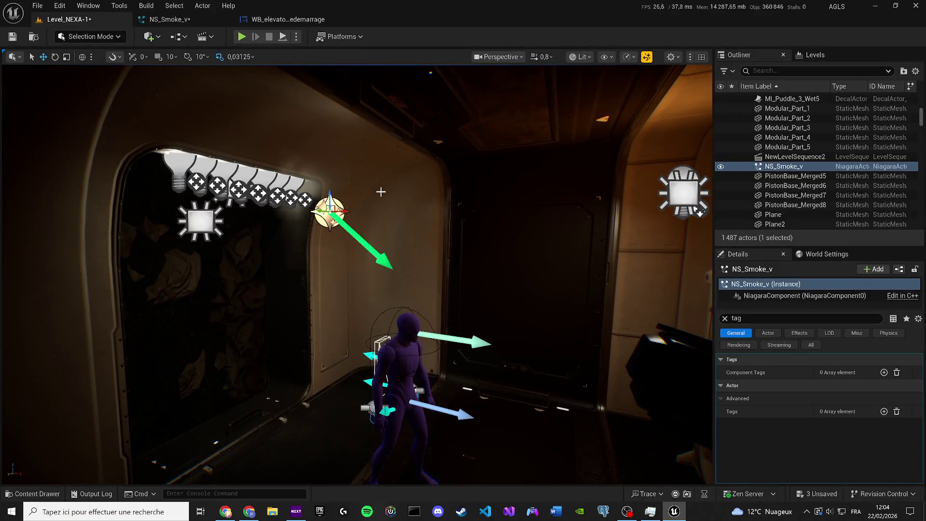
{"action": "left_click_drag", "start_coordinate": [385, 190], "coordinate": [384, 190]}
{"action": "left_click_drag", "start_coordinate": [309, 206], "coordinate": [274, 204]}
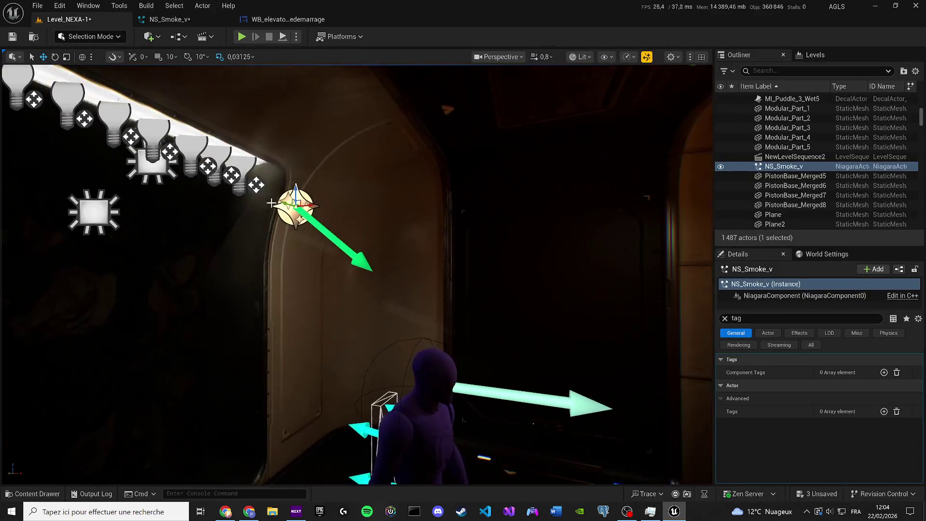
{"action": "left_click", "coordinate": [577, 57]}
{"action": "left_click", "coordinate": [597, 102]}
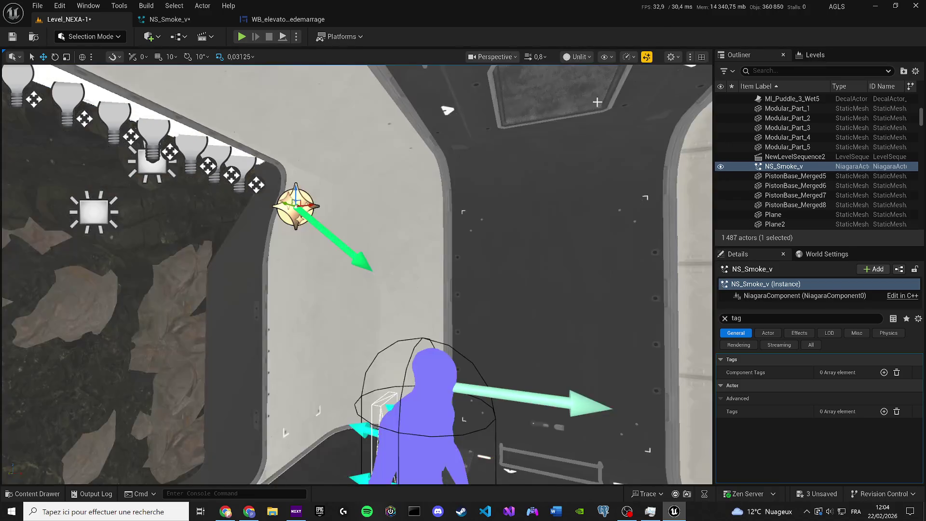
{"action": "key", "text": "f"}
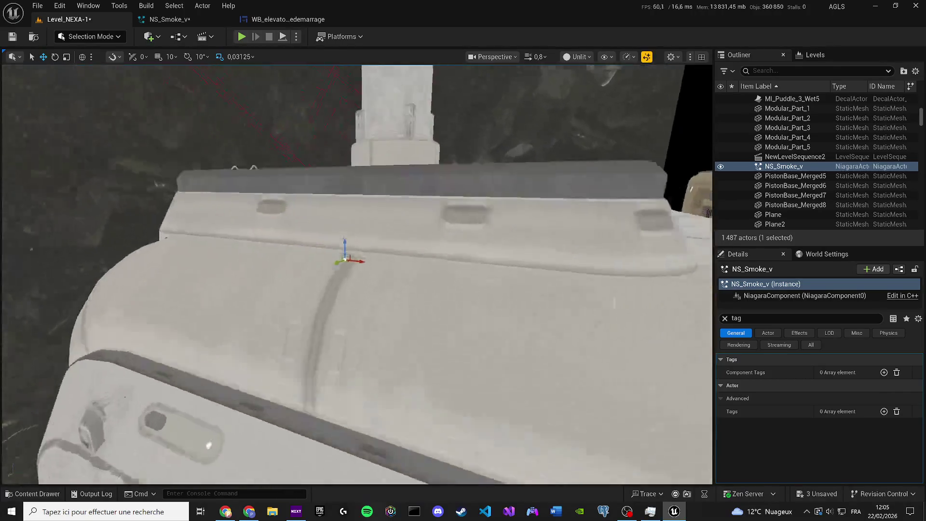
Step: Move NS_Smoke_v down the doorway wall and switch the viewport back to Lit
{"action": "key", "text": "e"}
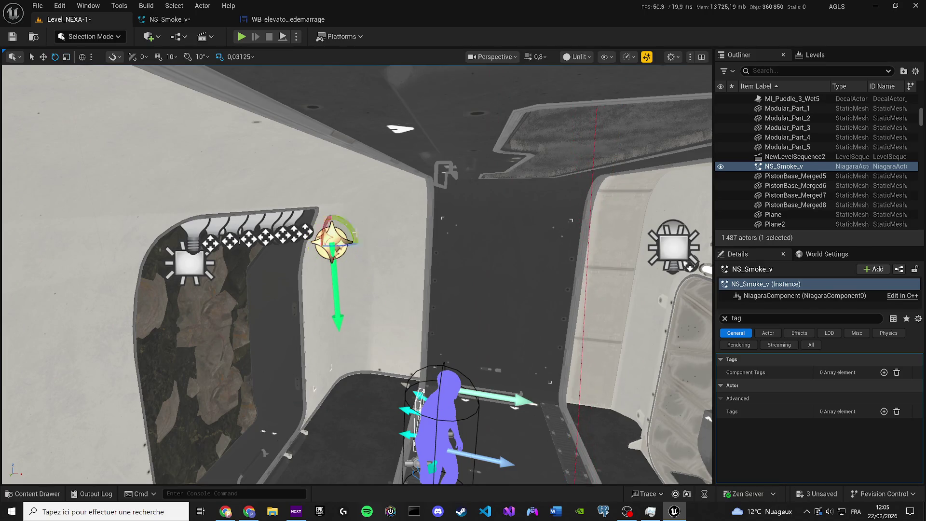
{"action": "left_click_drag", "start_coordinate": [329, 237], "coordinate": [333, 388]}
{"action": "left_click_drag", "start_coordinate": [377, 346], "coordinate": [350, 342]}
{"action": "left_click", "coordinate": [569, 57]}
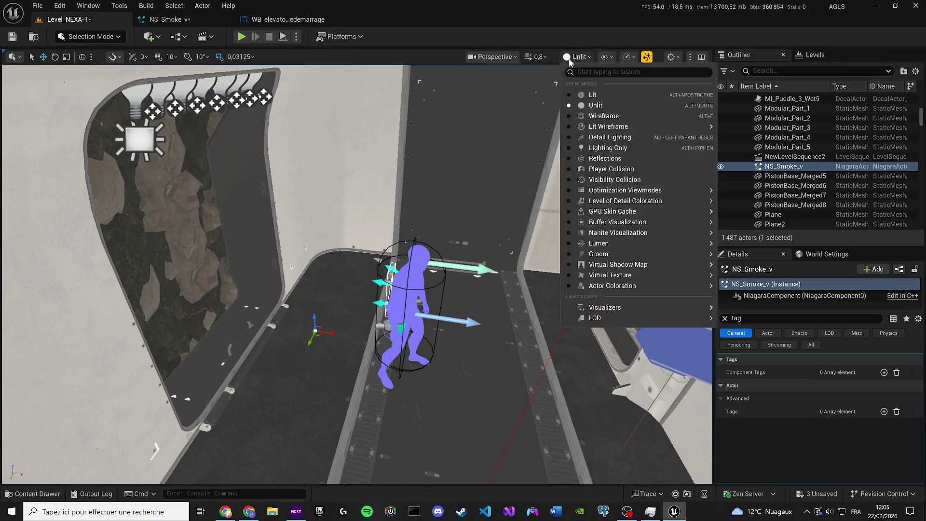
{"action": "left_click", "coordinate": [585, 94]}
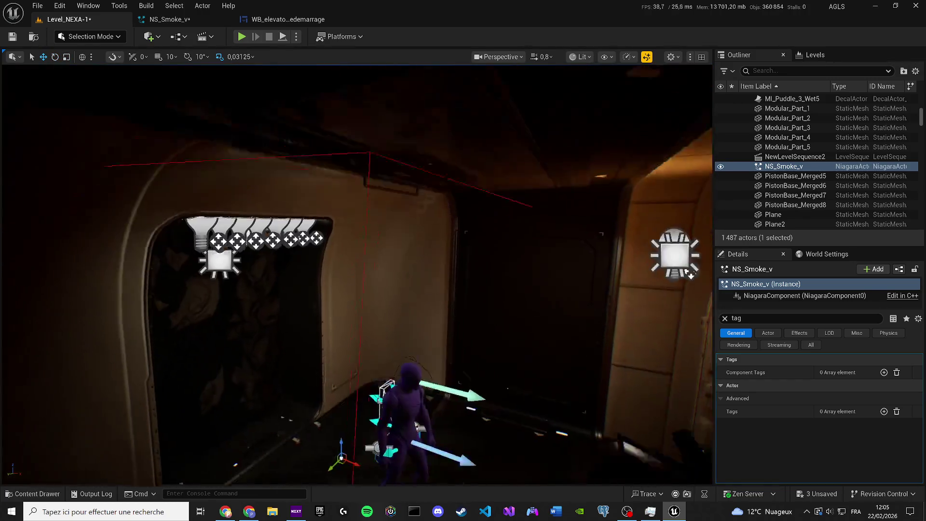
Step: Raise NS_Smoke_v up the wall, undoing an accidental deletion of the actor
{"action": "key", "text": "f"}
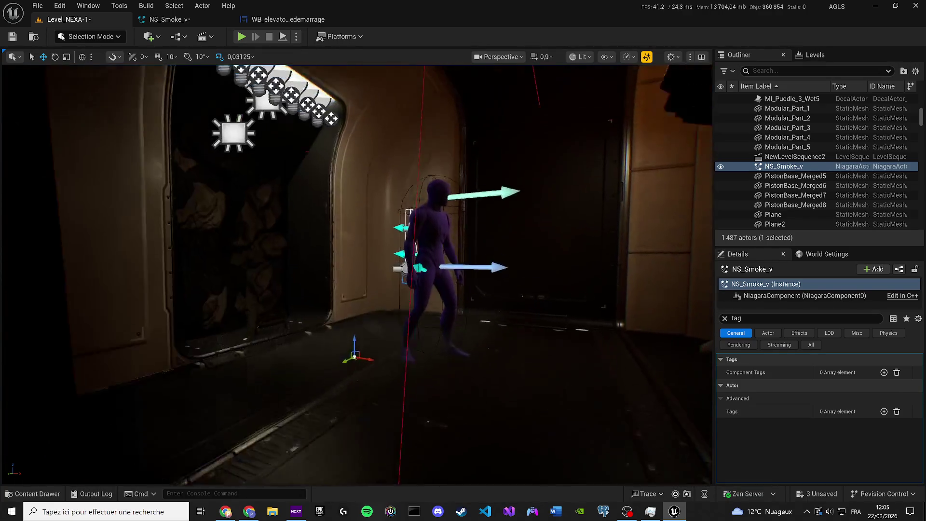
{"action": "mouse_move", "coordinate": [350, 402]}
{"action": "left_mouse_down"}
{"action": "mouse_move", "coordinate": [353, 166]}
{"action": "mouse_move", "coordinate": [367, 135]}
{"action": "left_mouse_up"}
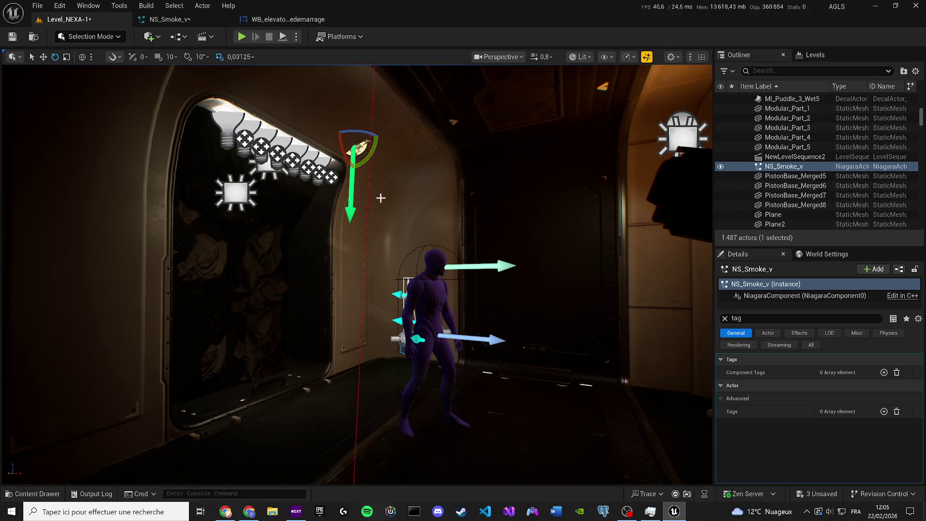
{"action": "key", "text": "Delete"}
{"action": "left_click", "coordinate": [33, 493]}
{"action": "left_click", "coordinate": [355, 242]}
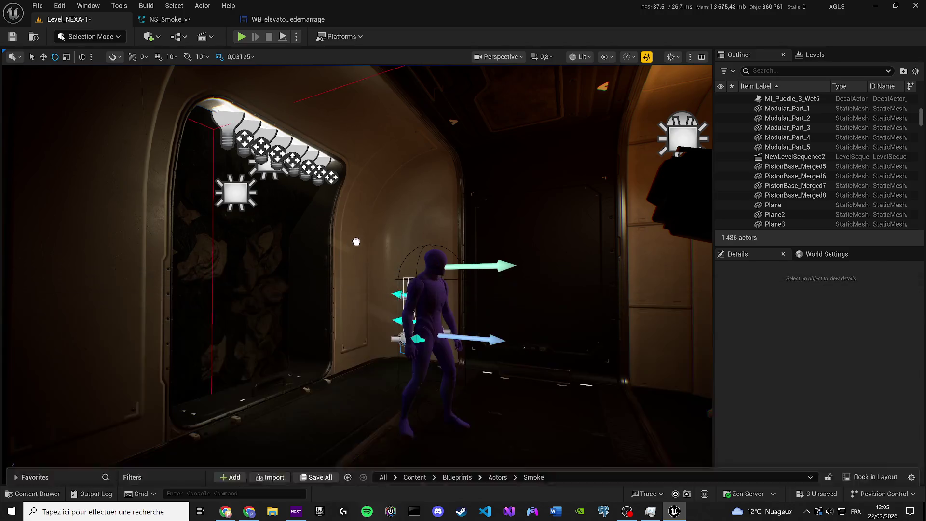
{"action": "key", "text": "ctrl+z"}
{"action": "key", "text": "f"}
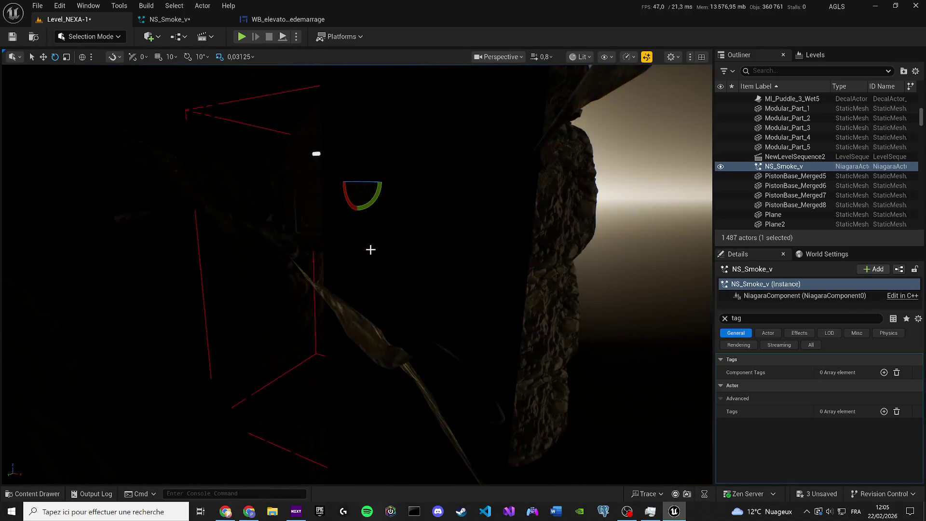
Step: In Unlit view, move NS_Smoke_v off the wall and lift it above the elevator roof
{"action": "left_click", "coordinate": [579, 56]}
{"action": "left_click", "coordinate": [586, 99]}
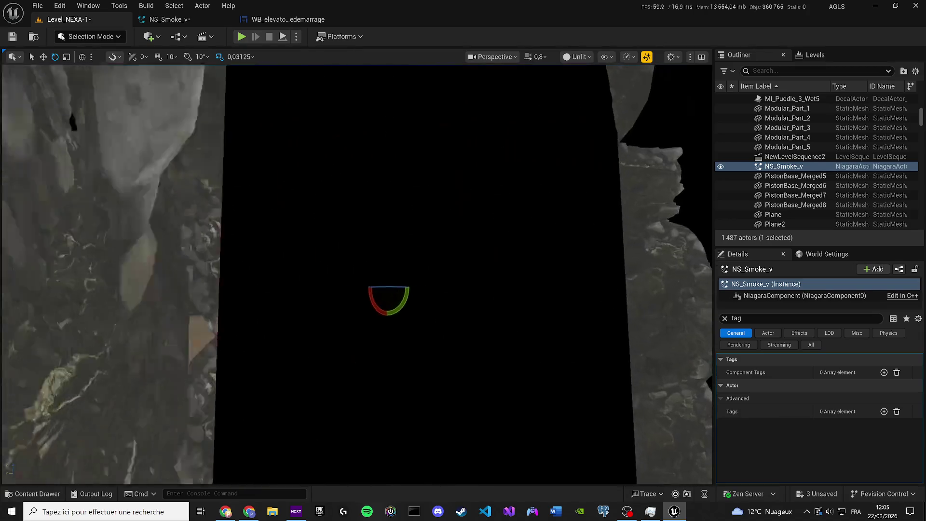
{"action": "key", "text": "w"}
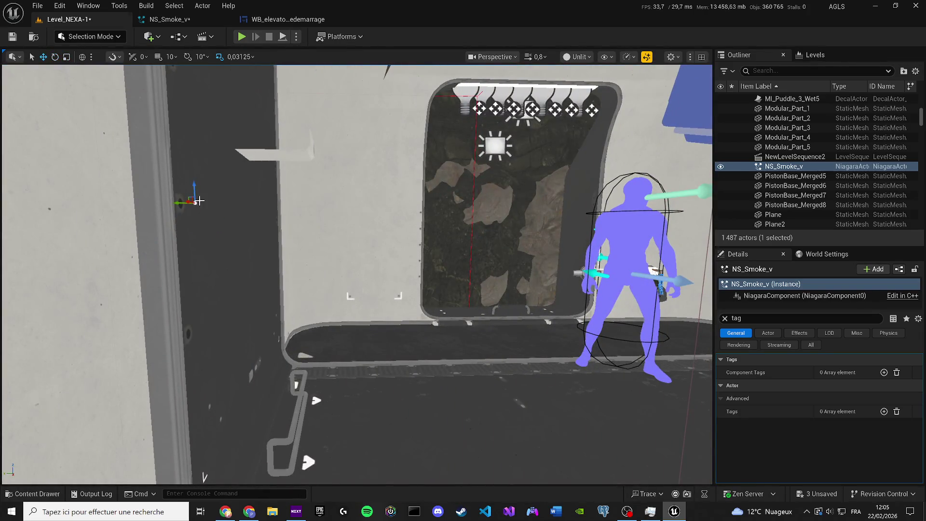
{"action": "left_click_drag", "start_coordinate": [169, 205], "coordinate": [506, 201]}
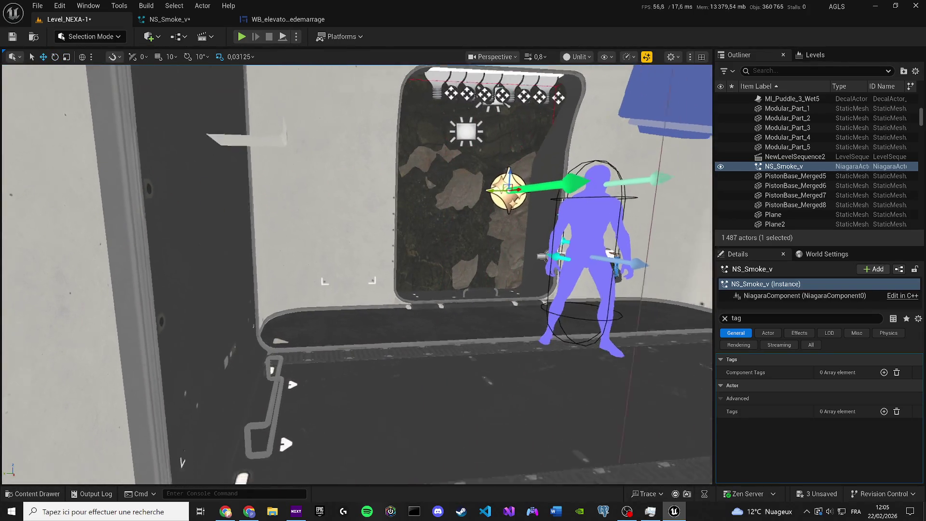
{"action": "key", "text": "f"}
{"action": "scroll", "coordinate": [500, 224], "scroll_direction": "down", "scroll_amount": 10}
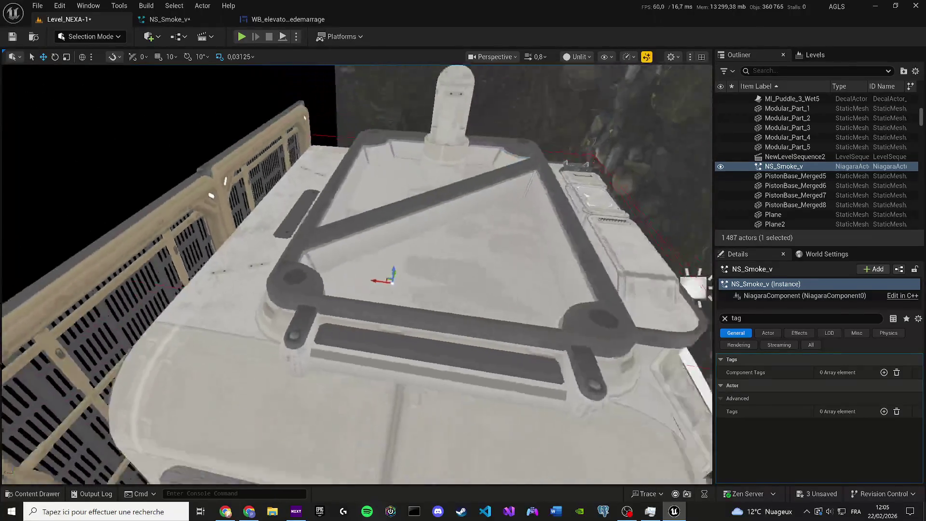
{"action": "scroll", "coordinate": [500, 224], "scroll_direction": "down", "scroll_amount": 3}
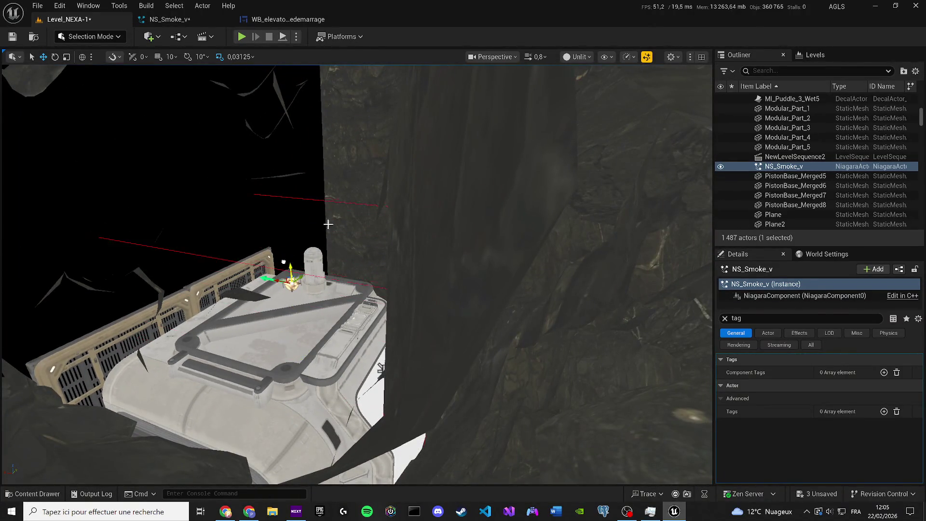
{"action": "scroll", "coordinate": [317, 233], "scroll_direction": "up", "scroll_amount": 5}
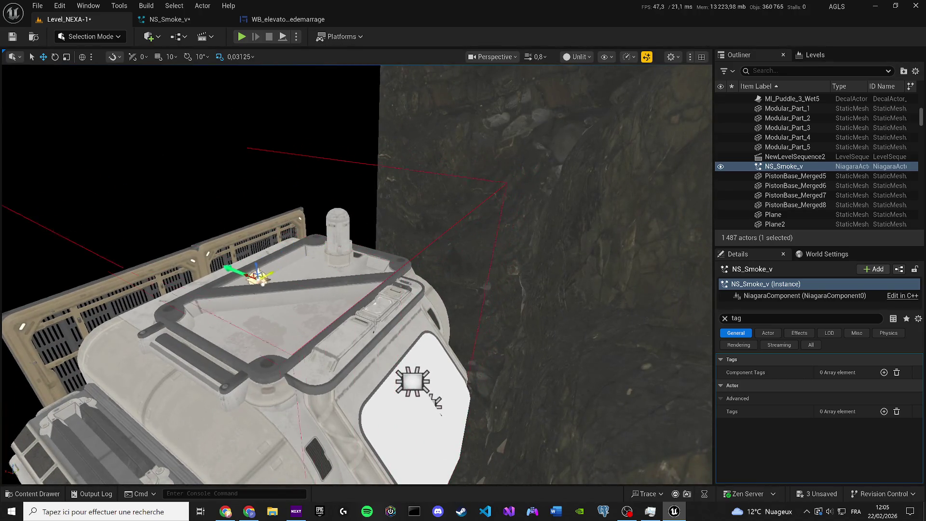
{"action": "left_click_drag", "start_coordinate": [233, 225], "coordinate": [223, 135]}
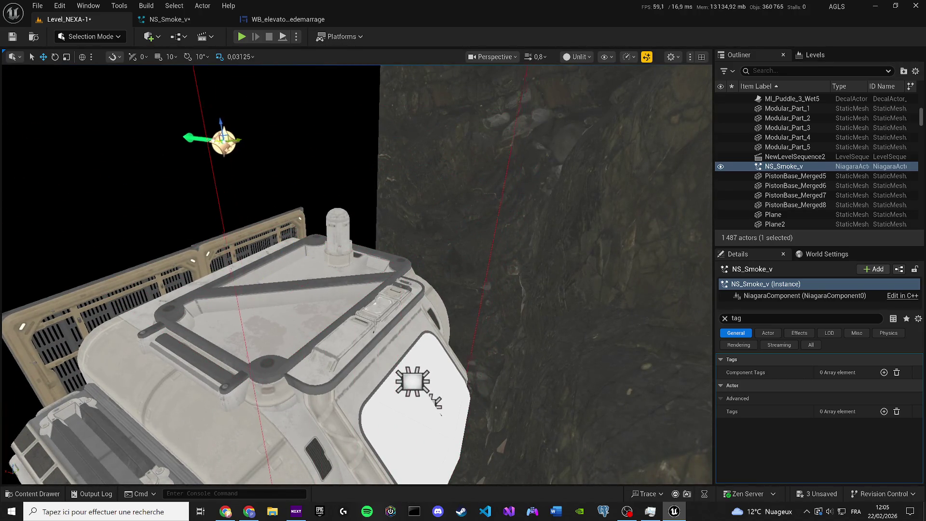
{"action": "left_click_drag", "start_coordinate": [293, 175], "coordinate": [299, 182]}
Step: Save the level and switch the viewport View Mode to Lit
{"action": "key", "text": "ctrl+s"}
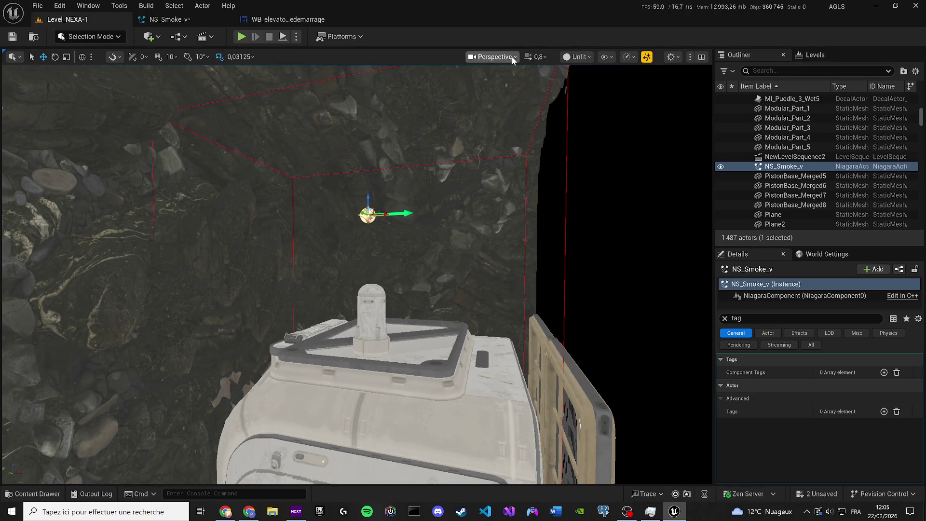
{"action": "left_click", "coordinate": [579, 57]}
{"action": "left_click", "coordinate": [603, 94]}
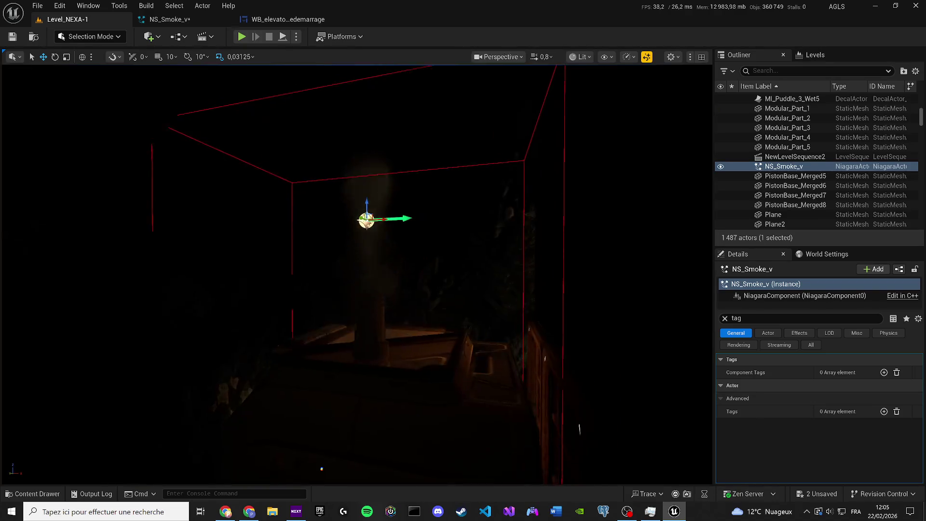
{"action": "left_click_drag", "start_coordinate": [376, 168], "coordinate": [376, 168]}
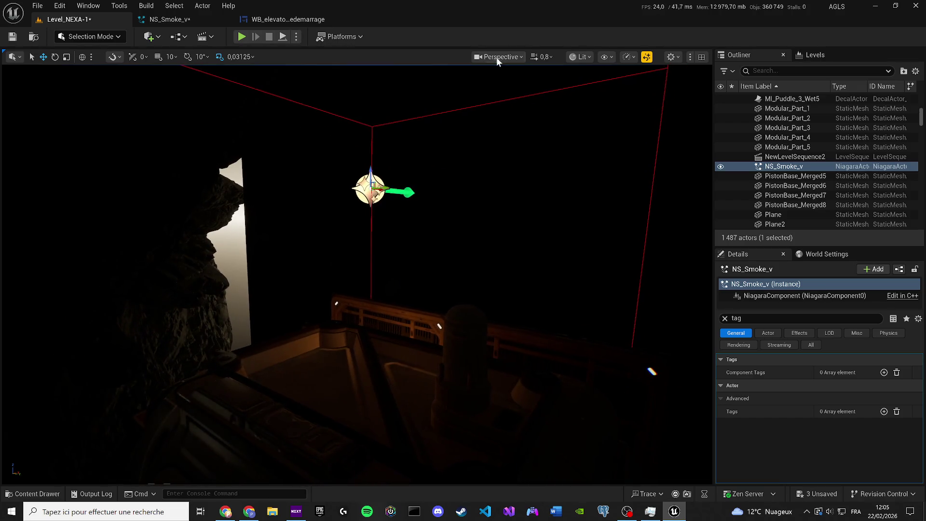
Step: Return the viewport to Unlit and set Density Buoyancy in NS_Smoke_v to -0,5
{"action": "left_click", "coordinate": [577, 57]}
{"action": "left_click", "coordinate": [627, 95]}
{"action": "left_click", "coordinate": [159, 20]}
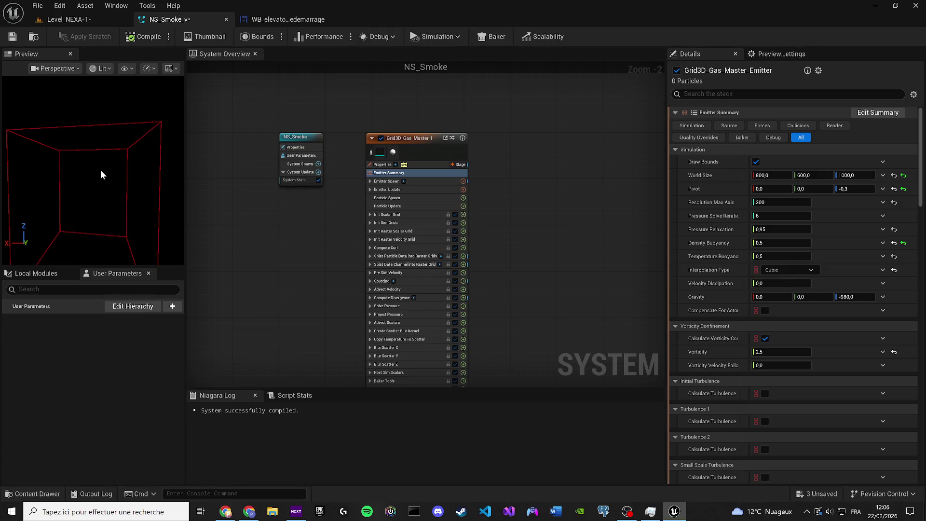
{"action": "mouse_move", "coordinate": [116, 202]}
{"action": "left_mouse_down"}
{"action": "mouse_move", "coordinate": [105, 200]}
{"action": "mouse_move", "coordinate": [112, 193]}
{"action": "left_mouse_up"}
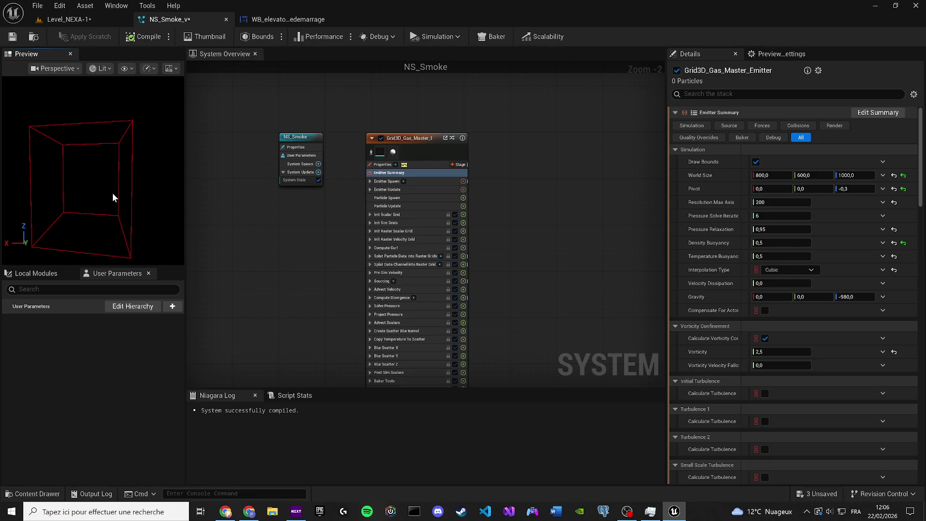
{"action": "left_click", "coordinate": [770, 243]}
{"action": "type", "text": "-"}
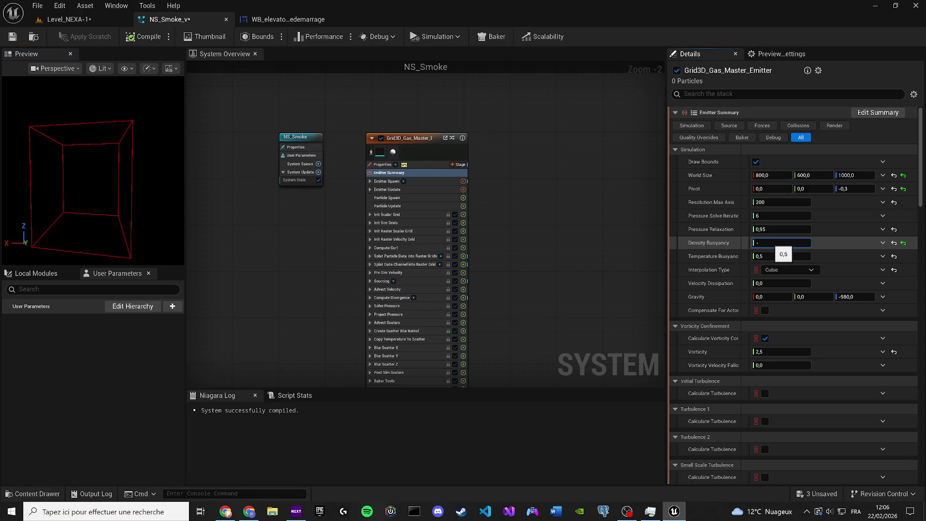
{"action": "type", "text": "0,5"}
{"action": "key", "text": "Return"}
{"action": "left_click", "coordinate": [64, 175]}
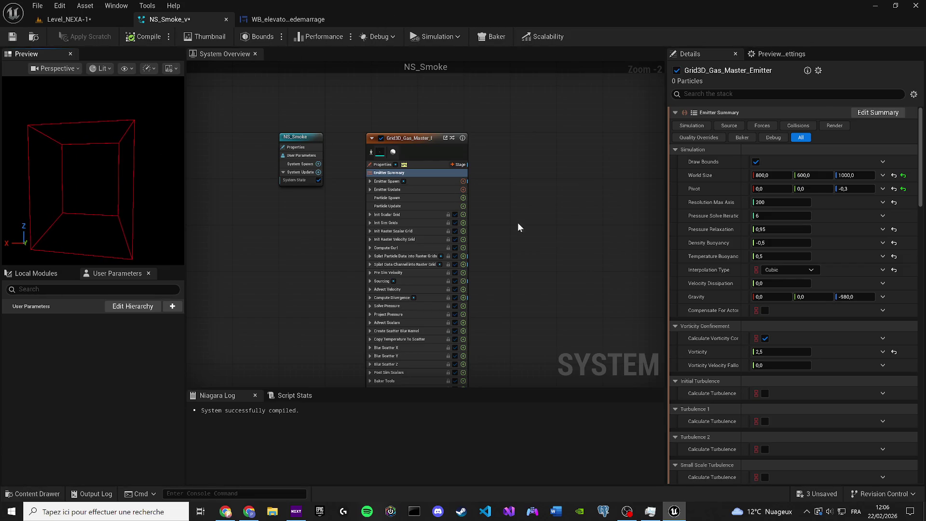
Step: Change Density Buoyancy back to 0,5, save NS_Smoke_v and go back to Level_NEXA-1
{"action": "left_click", "coordinate": [776, 244]}
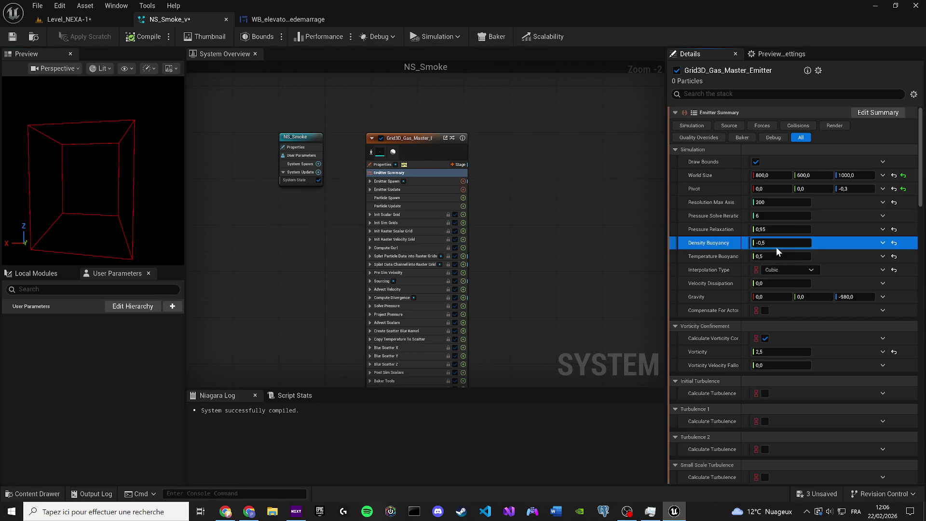
{"action": "double_click", "coordinate": [802, 243]}
{"action": "key", "text": "BackSpace"}
{"action": "type", "text": "0,5"}
{"action": "key", "text": "Return"}
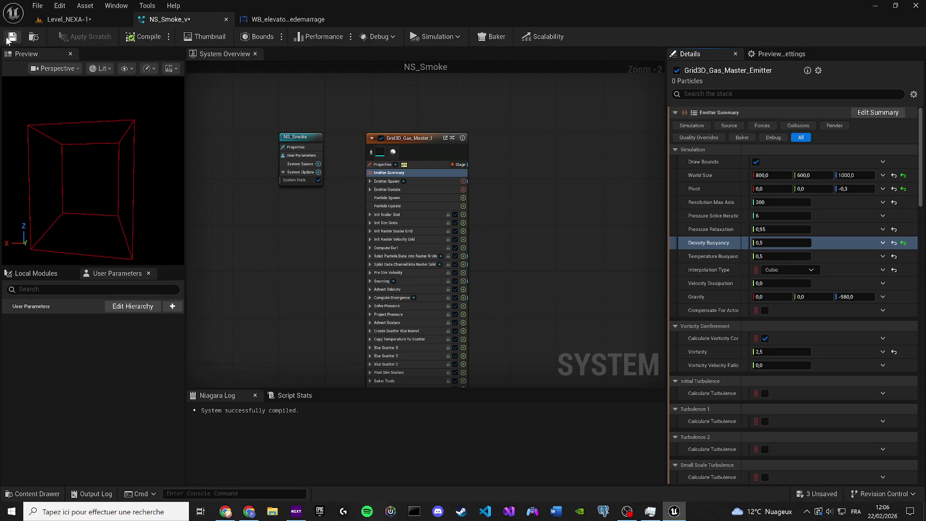
{"action": "left_click", "coordinate": [8, 39]}
{"action": "scroll", "coordinate": [92, 140], "scroll_direction": "up", "scroll_amount": 5}
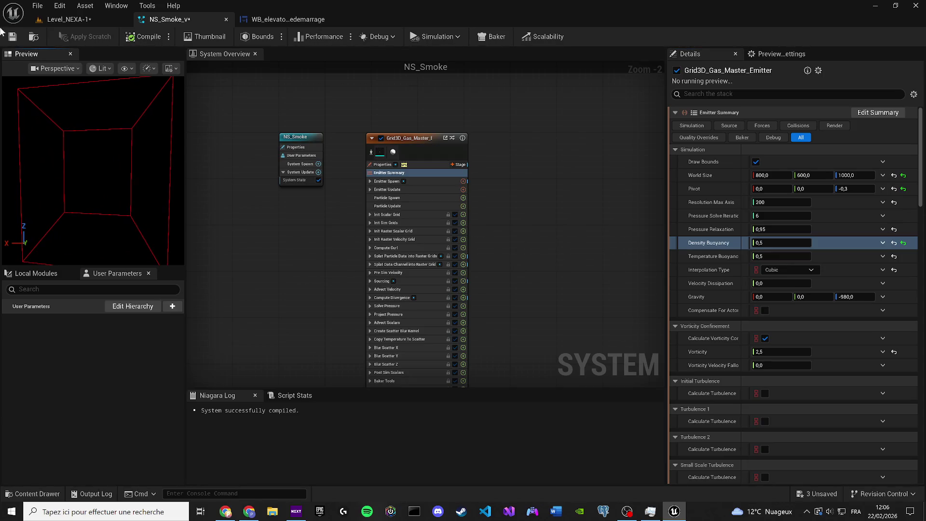
{"action": "left_click", "coordinate": [66, 19]}
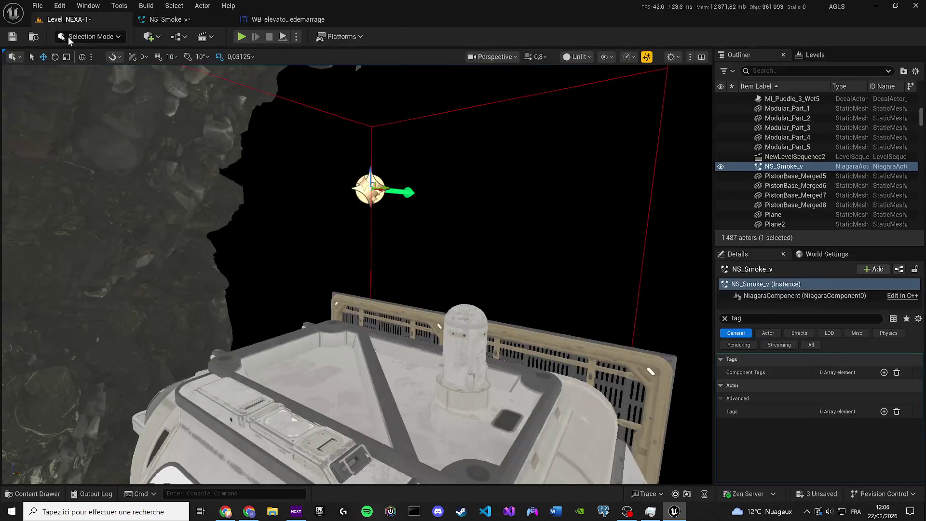
Step: Save the three unsaved assets and recompile NS_Smoke_v
{"action": "left_click", "coordinate": [817, 494]}
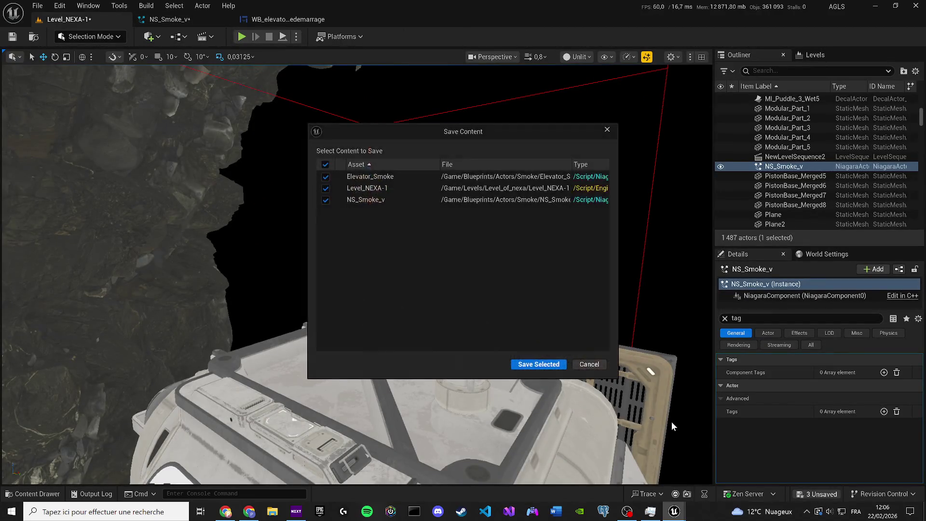
{"action": "left_click", "coordinate": [539, 364]}
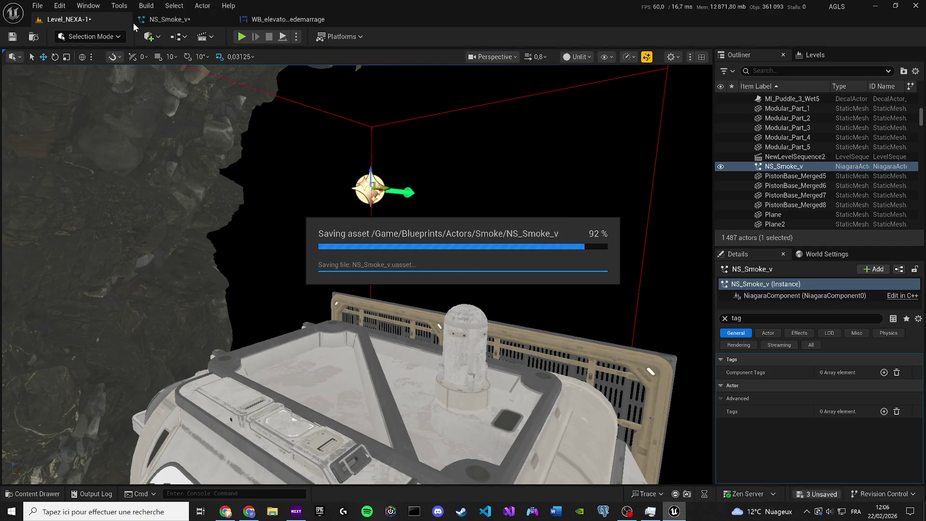
{"action": "left_click", "coordinate": [158, 24]}
{"action": "left_click", "coordinate": [132, 36]}
Step: Toggle the smoke emitter off and on with recompiles, save NS_Smoke_v, and return to Level_NEXA-1
{"action": "mouse_move", "coordinate": [116, 145]}
{"action": "left_mouse_down"}
{"action": "mouse_move", "coordinate": [94, 175]}
{"action": "mouse_move", "coordinate": [84, 152]}
{"action": "left_mouse_up"}
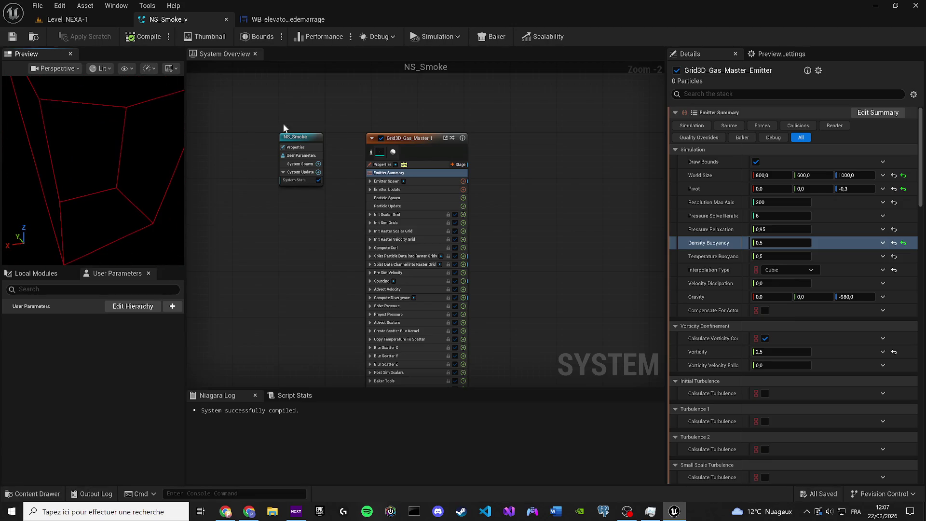
{"action": "left_click", "coordinate": [380, 138]}
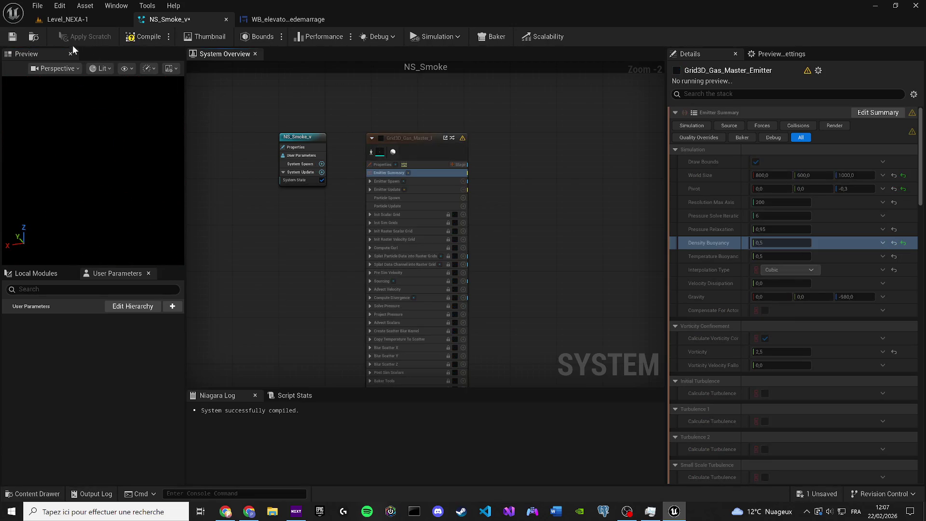
{"action": "left_click", "coordinate": [131, 36]}
{"action": "left_click", "coordinate": [380, 138]}
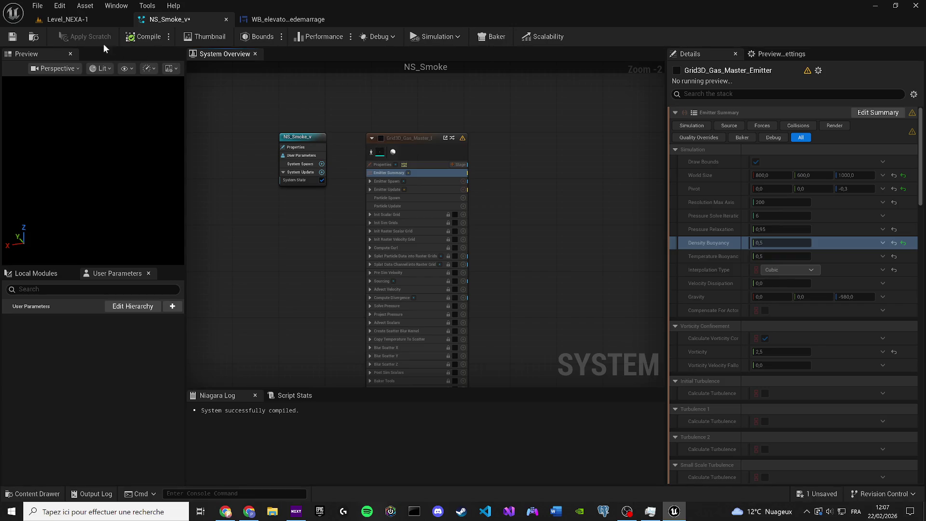
{"action": "left_click", "coordinate": [135, 39]}
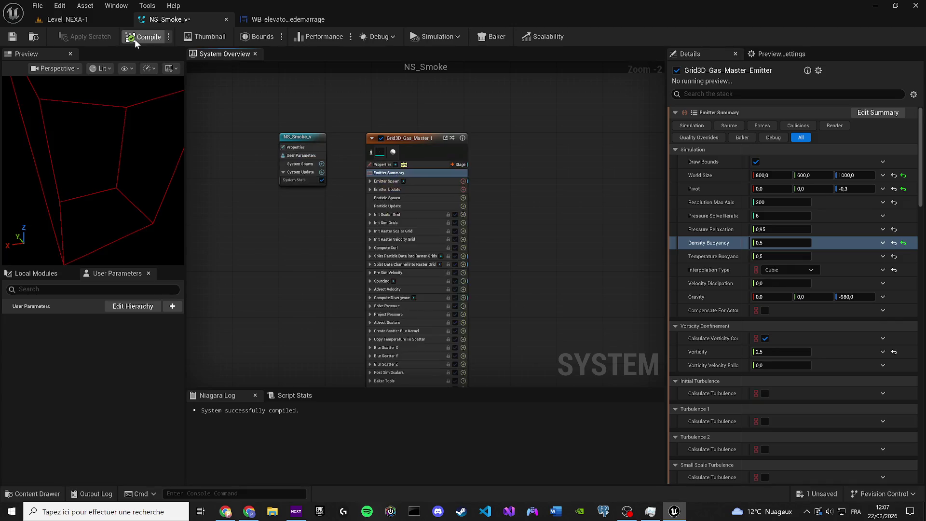
{"action": "left_click", "coordinate": [10, 42]}
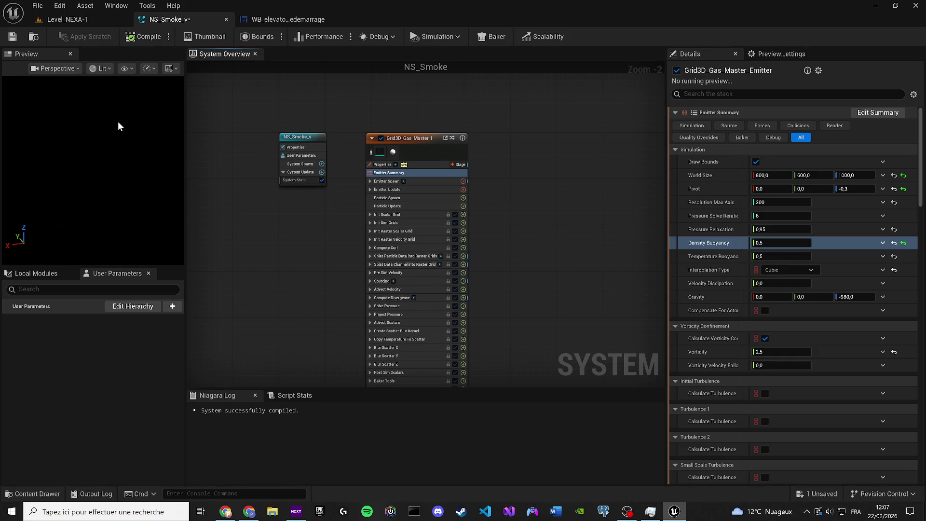
{"action": "left_click", "coordinate": [73, 22]}
{"action": "mouse_move", "coordinate": [267, 248]}
{"action": "left_mouse_down"}
{"action": "mouse_move", "coordinate": [201, 247]}
{"action": "mouse_move", "coordinate": [203, 195]}
{"action": "left_mouse_up"}
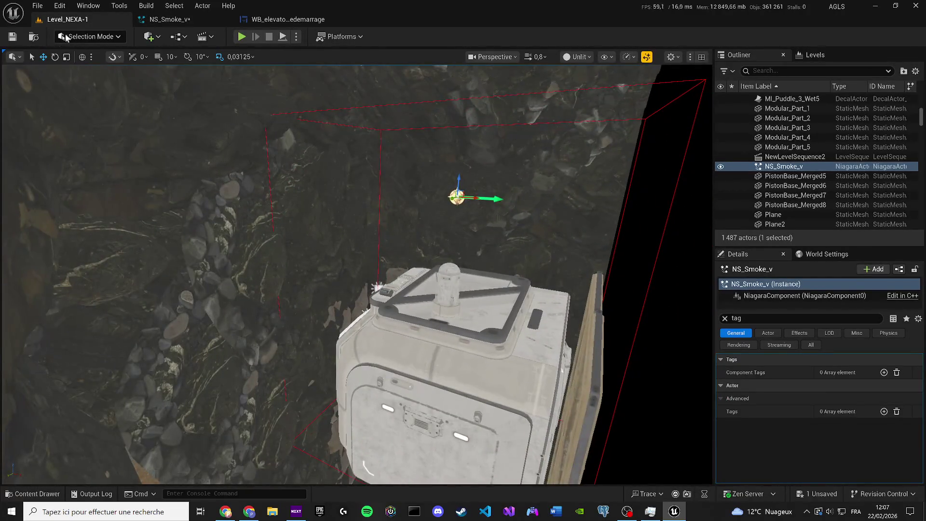
Step: In Project Settings > Maps & Modes, set the Editor Startup Map to Level_NEXA-1
{"action": "left_click", "coordinate": [60, 5]}
{"action": "left_click", "coordinate": [93, 163]}
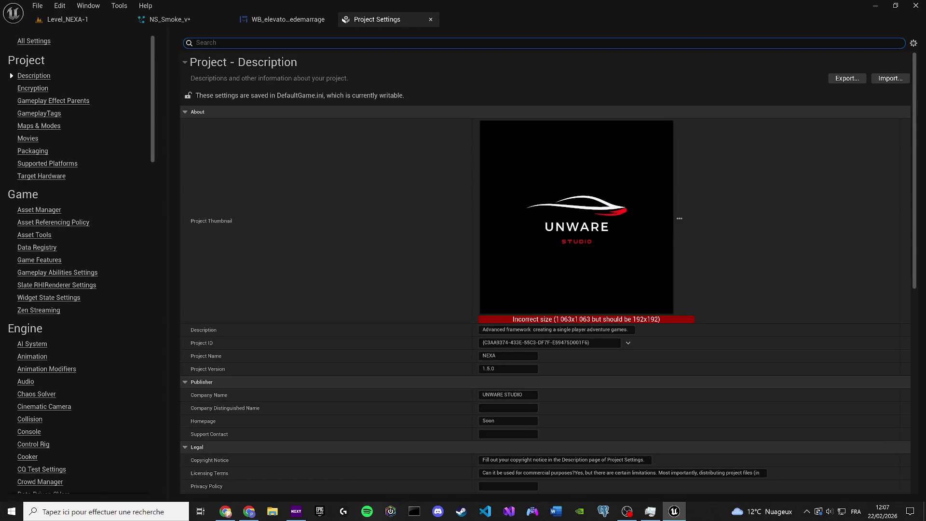
{"action": "type", "text": "maps"}
{"action": "left_click", "coordinate": [526, 109]}
{"action": "type", "text": "level"}
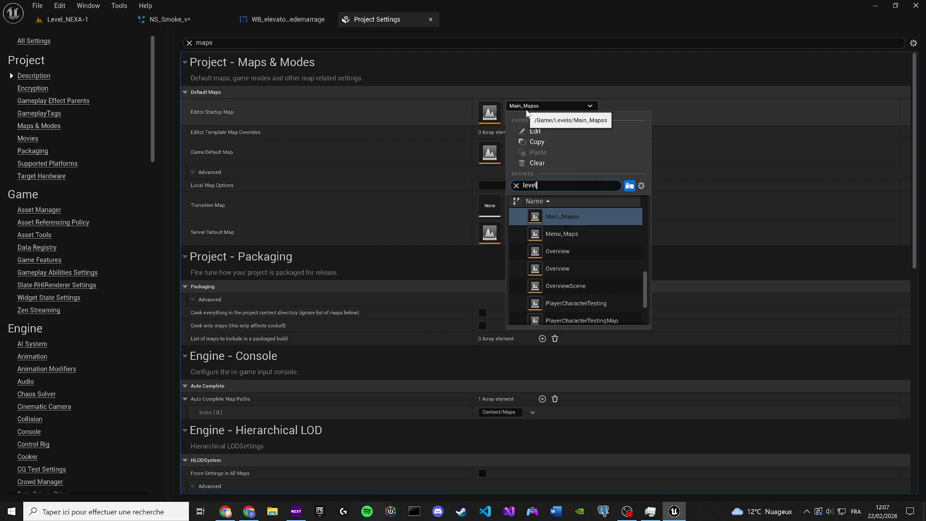
{"action": "double_click", "coordinate": [618, 184]}
{"action": "key", "text": "BackSpace"}
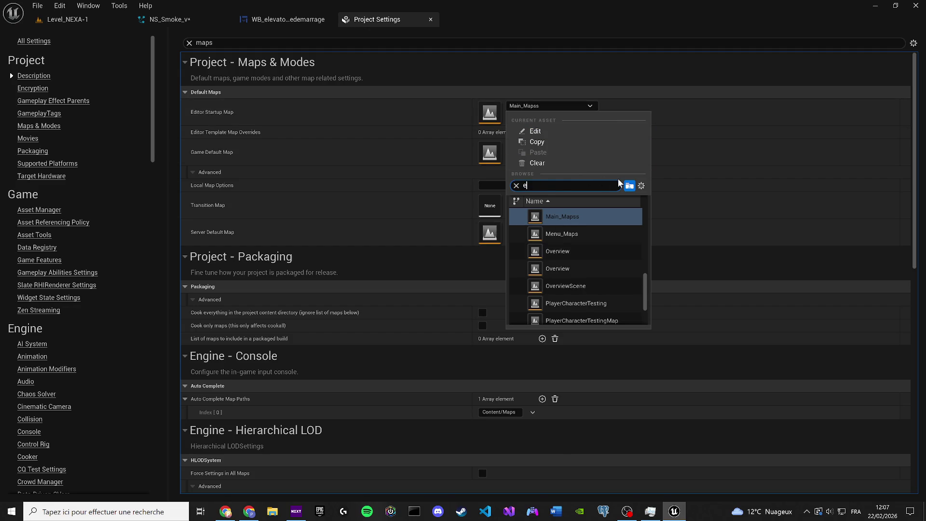
{"action": "type", "text": "level"}
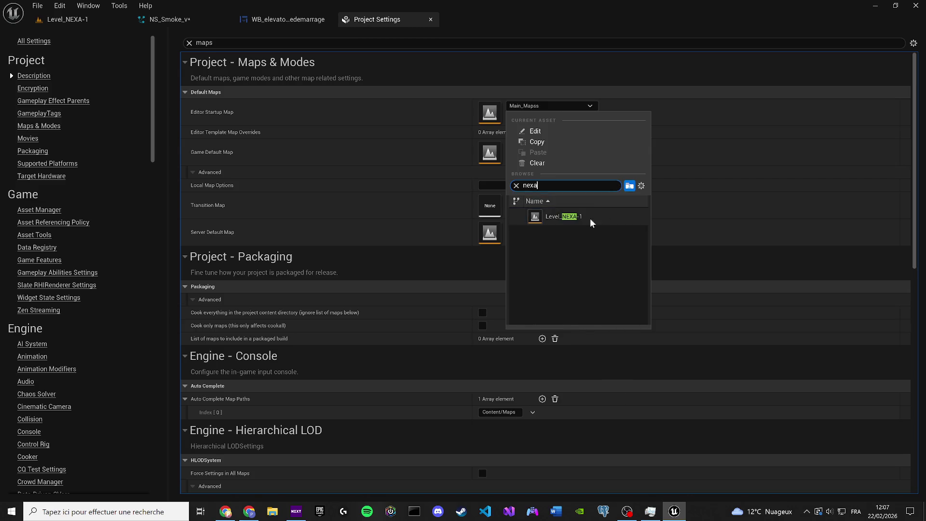
{"action": "left_click", "coordinate": [589, 218]}
Step: Set the Game Default Map to Level_NEXA-1 and save NS_Smoke_v while closing the editor
{"action": "left_click", "coordinate": [535, 148]}
{"action": "type", "text": "nexa"}
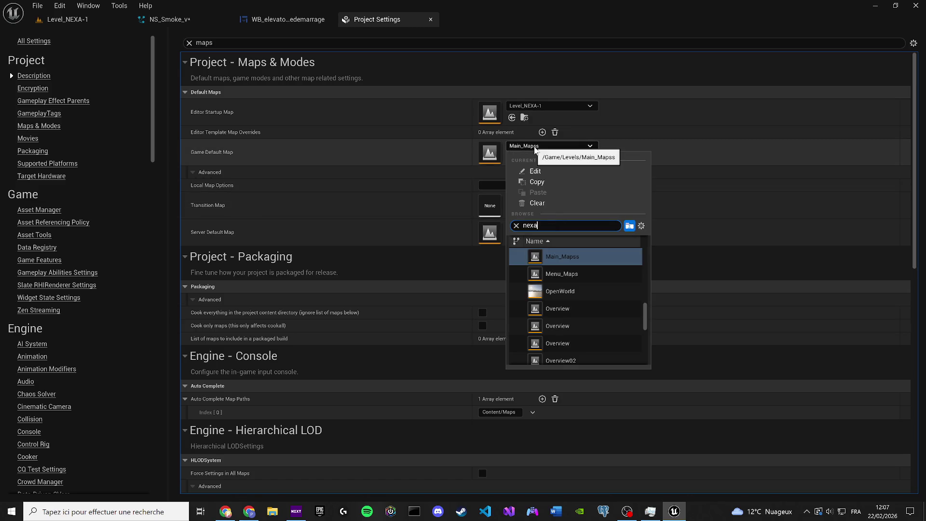
{"action": "left_click", "coordinate": [588, 260]}
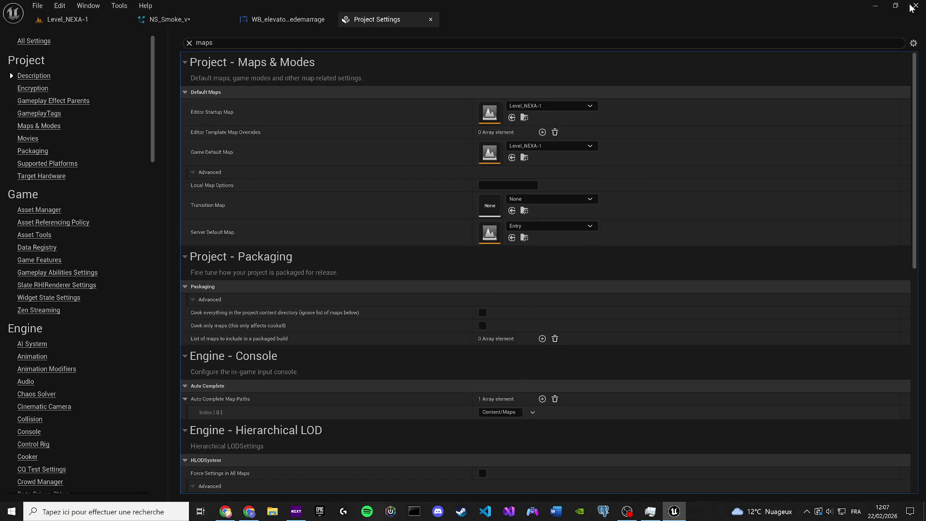
{"action": "key", "text": "ctrl+shift+s"}
{"action": "left_click", "coordinate": [487, 364]}
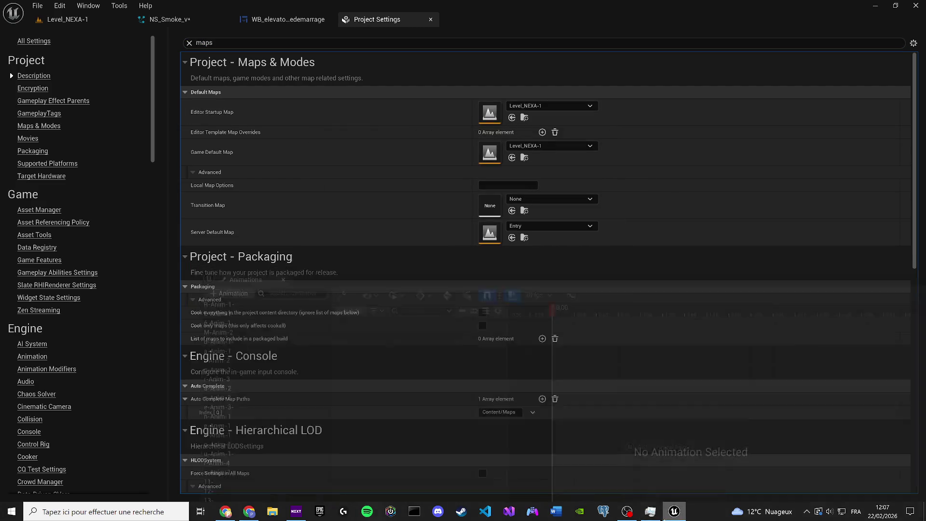
Step: Reopen the NEXA project from its desktop shortcut
{"action": "mouse_move", "coordinate": [635, 484]}
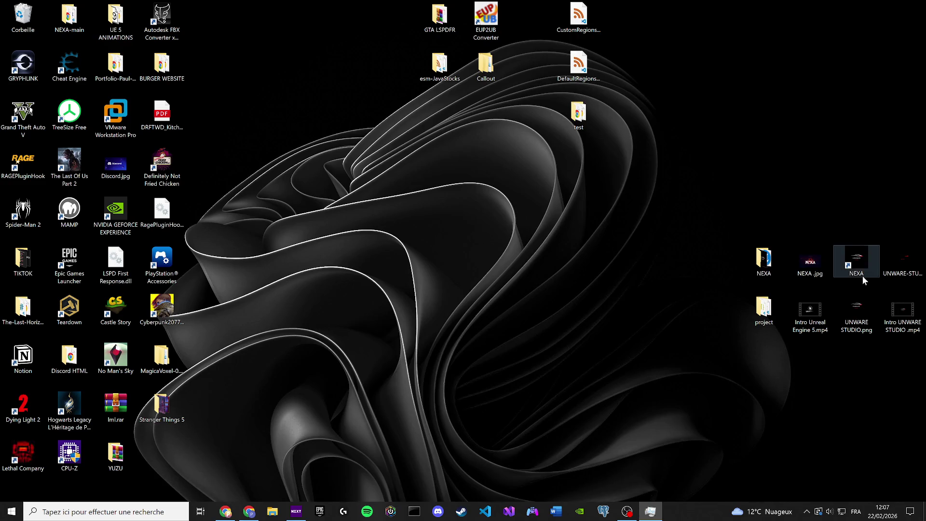
{"action": "double_click", "coordinate": [861, 262]}
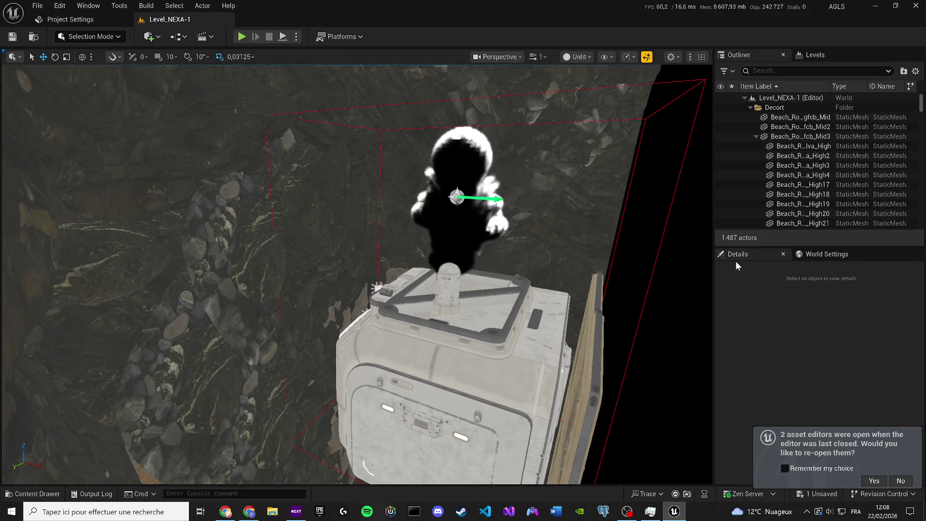
Step: Switch the viewport to Lit and select NS_Smoke_v by searching 'smoke' in the Outliner
{"action": "left_click_drag", "start_coordinate": [428, 233], "coordinate": [579, 72]}
{"action": "left_click", "coordinate": [577, 56]}
{"action": "left_click", "coordinate": [591, 94]}
{"action": "left_click_drag", "start_coordinate": [393, 206], "coordinate": [309, 145]}
{"action": "left_click", "coordinate": [769, 71]}
{"action": "type", "text": "ns"}
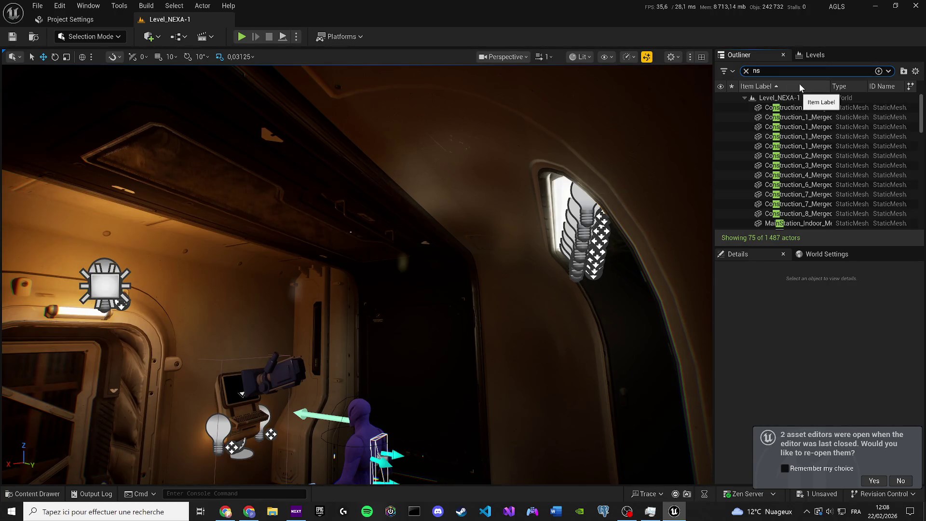
{"action": "type", "text": "smo"}
{"action": "key", "text": "ctrl+a"}
{"action": "type", "text": "smoke"}
{"action": "left_click", "coordinate": [784, 107]}
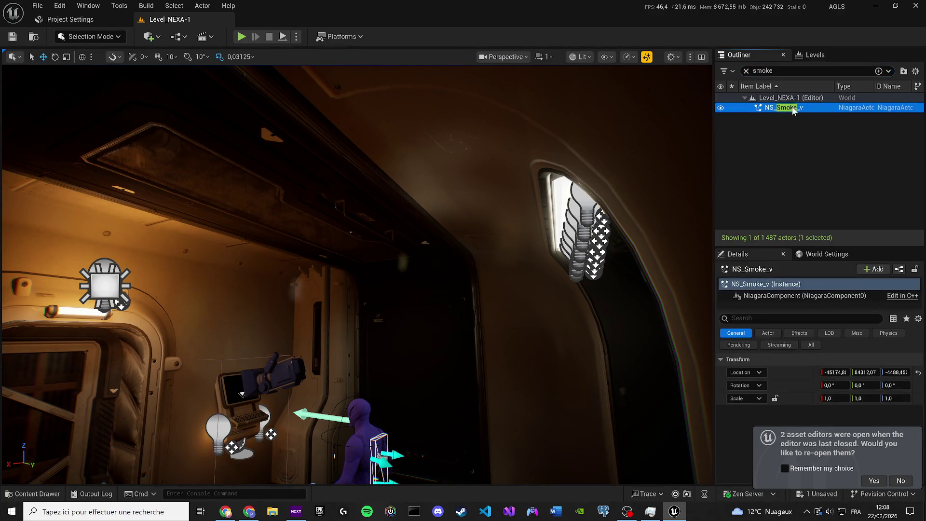
Step: Drag NS_Smoke_v down from the ceiling toward the door, checking it in Unlit and Lit
{"action": "left_click_drag", "start_coordinate": [406, 225], "coordinate": [407, 203]}
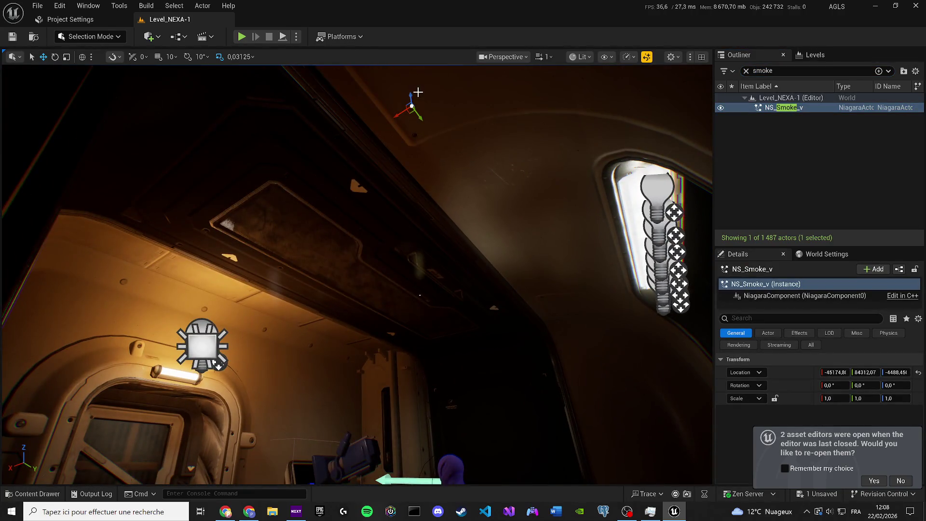
{"action": "mouse_move", "coordinate": [410, 99]}
{"action": "left_mouse_down"}
{"action": "mouse_move", "coordinate": [429, 265]}
{"action": "mouse_move", "coordinate": [458, 287]}
{"action": "mouse_move", "coordinate": [459, 357]}
{"action": "left_mouse_up"}
{"action": "left_click", "coordinate": [583, 59]}
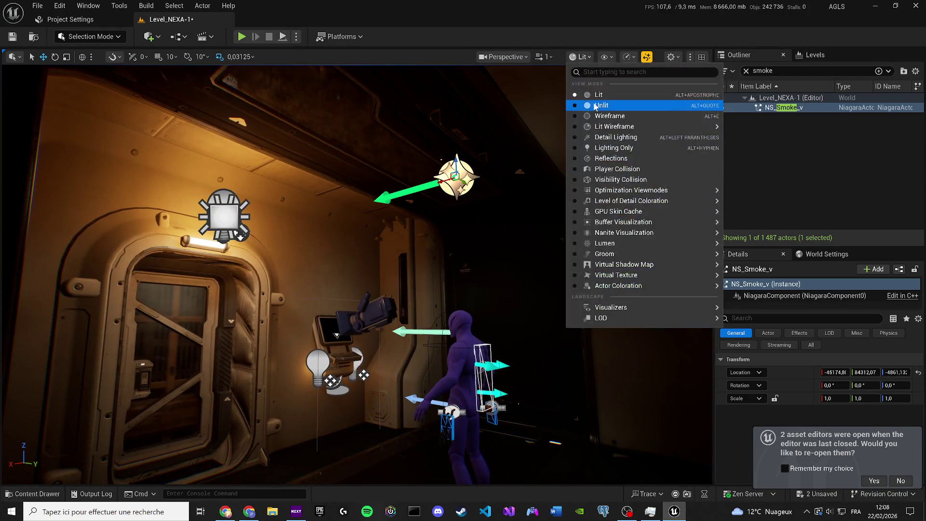
{"action": "left_click", "coordinate": [591, 106]}
{"action": "left_click_drag", "start_coordinate": [433, 270], "coordinate": [433, 217]}
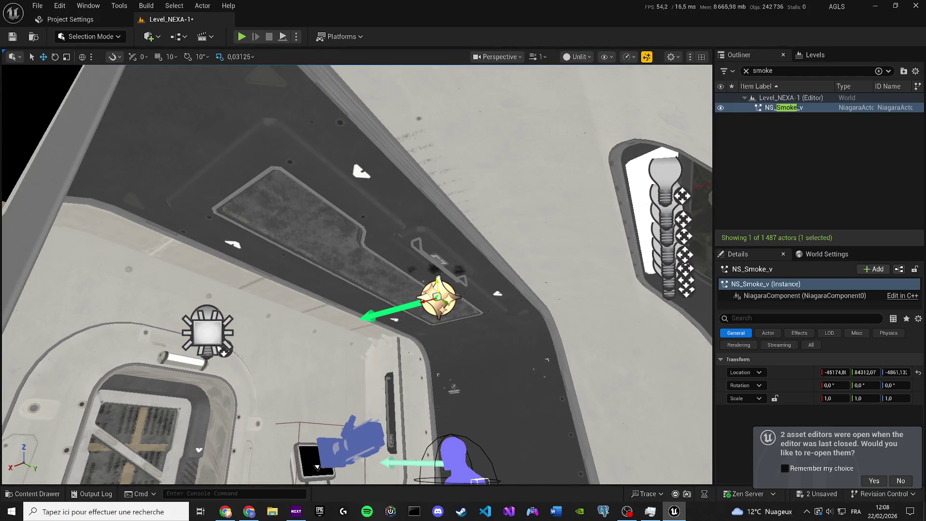
{"action": "left_click_drag", "start_coordinate": [433, 271], "coordinate": [440, 334]}
{"action": "left_click", "coordinate": [577, 57]}
{"action": "left_click", "coordinate": [592, 95]}
{"action": "left_click_drag", "start_coordinate": [578, 270], "coordinate": [580, 343]}
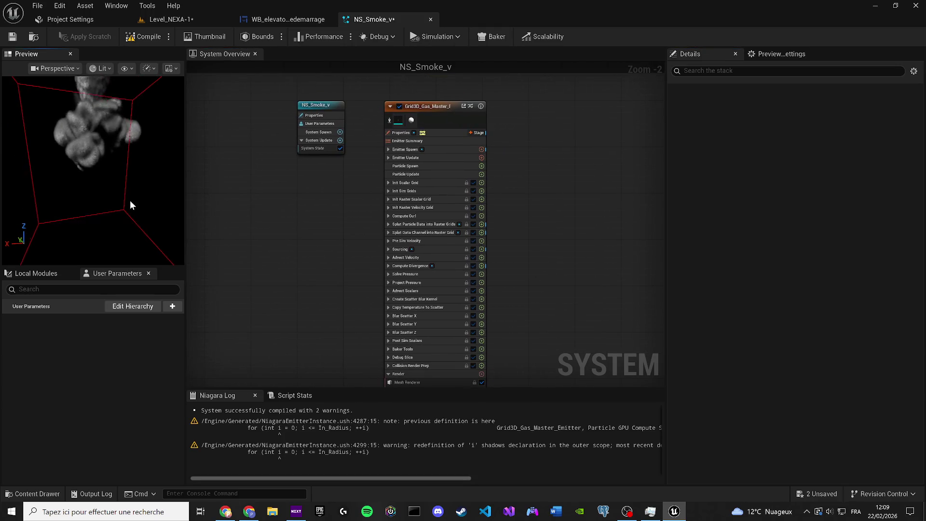
Step: Uncheck Open Boundary -Z in the Emitter Summary's Collisions settings of the gas emitter
{"action": "left_click_drag", "start_coordinate": [130, 199], "coordinate": [117, 160]}
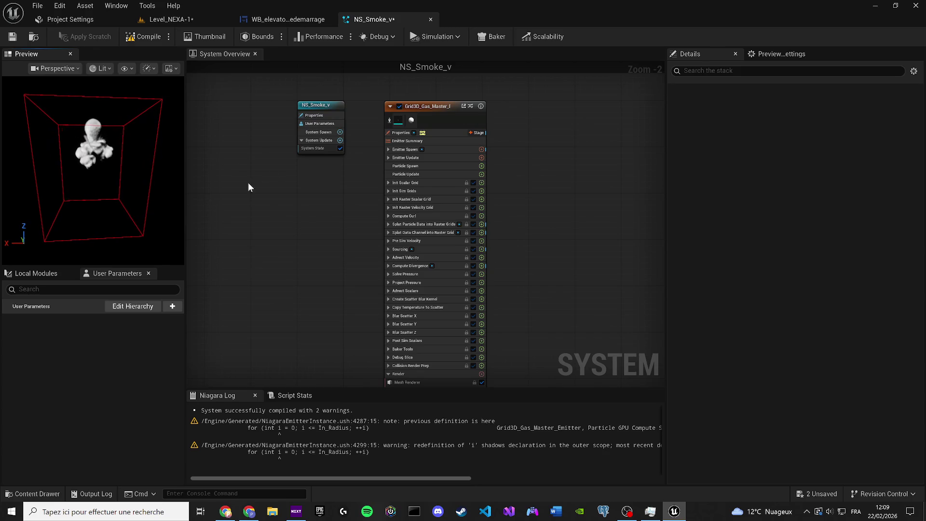
{"action": "left_click", "coordinate": [426, 141]}
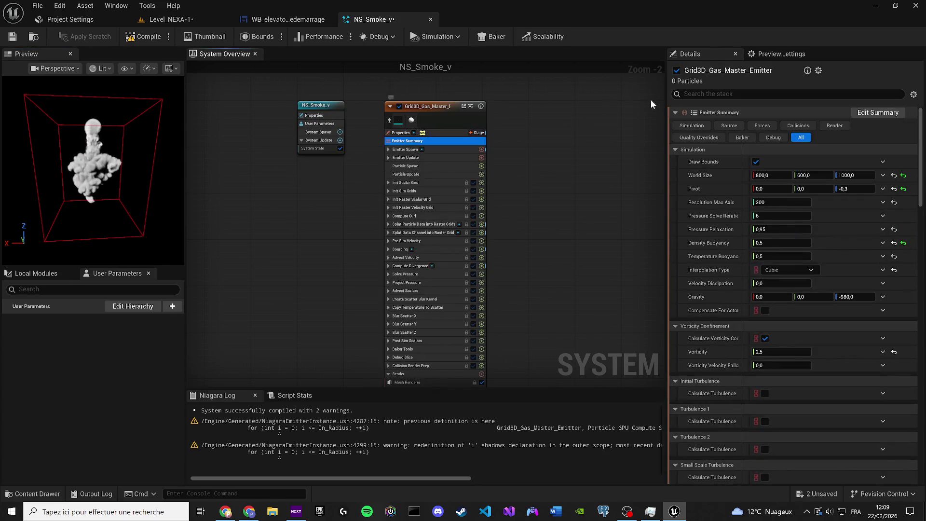
{"action": "left_click", "coordinate": [798, 125]}
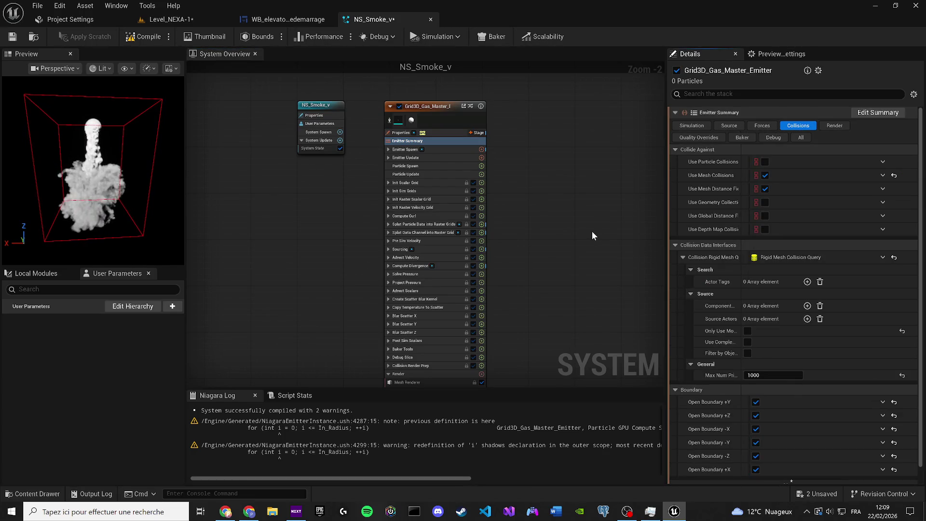
{"action": "scroll", "coordinate": [772, 412], "scroll_direction": "down", "scroll_amount": 2}
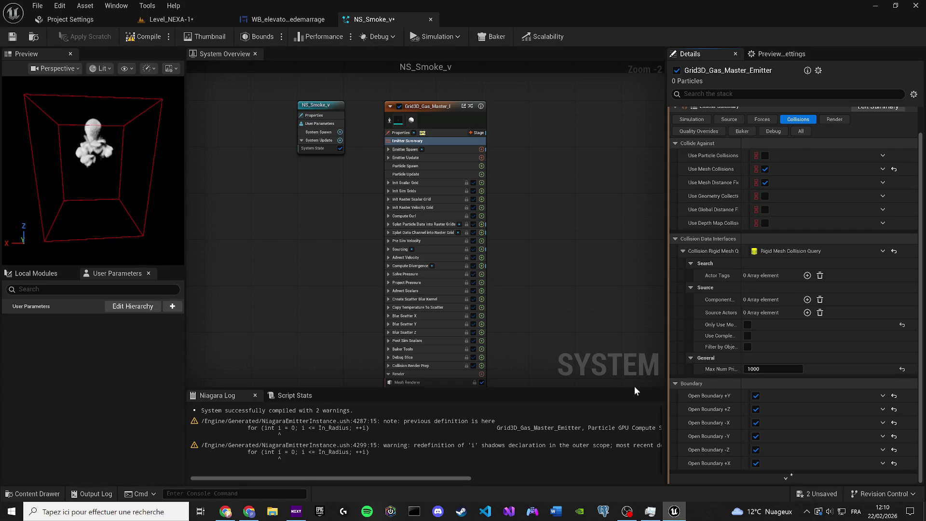
{"action": "left_click", "coordinate": [756, 450]}
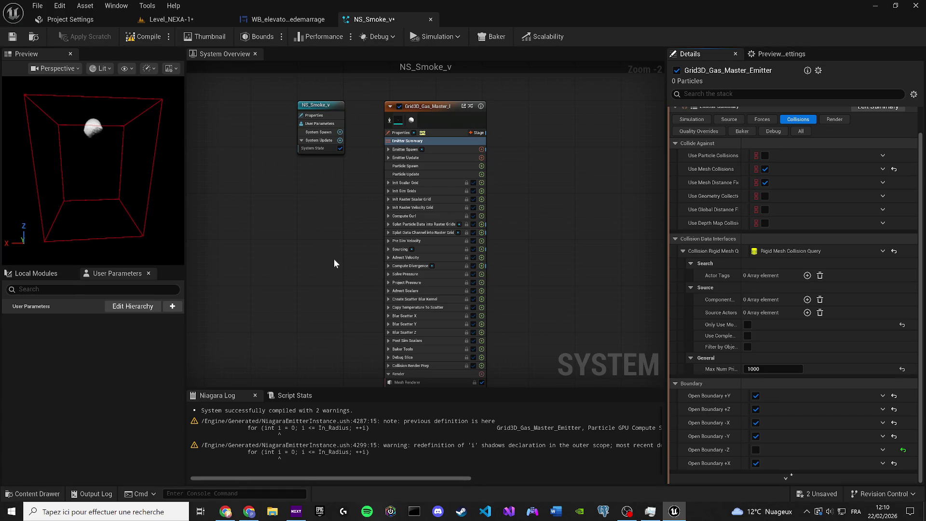
{"action": "left_click_drag", "start_coordinate": [159, 221], "coordinate": [120, 218]}
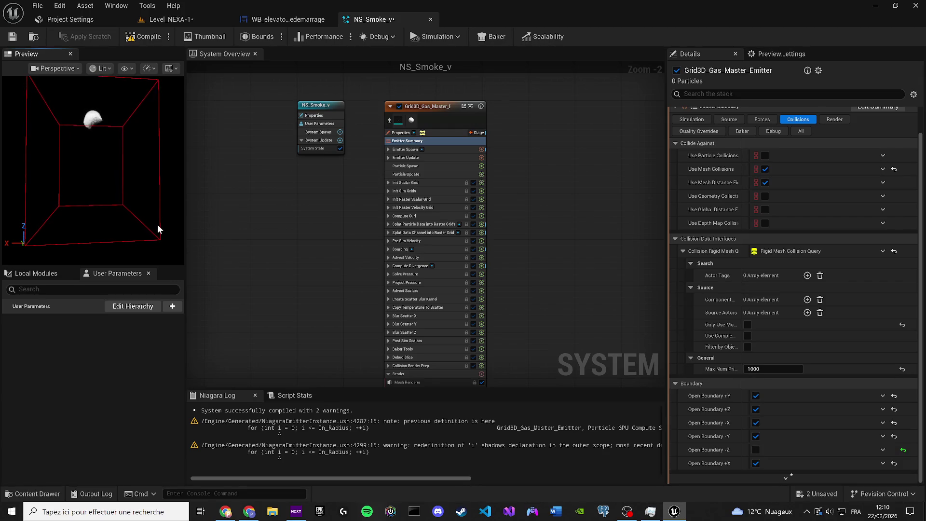
Step: Back in Level_NEXA-1, fly around the smoke column and haze by the purple character
{"action": "left_click", "coordinate": [159, 21]}
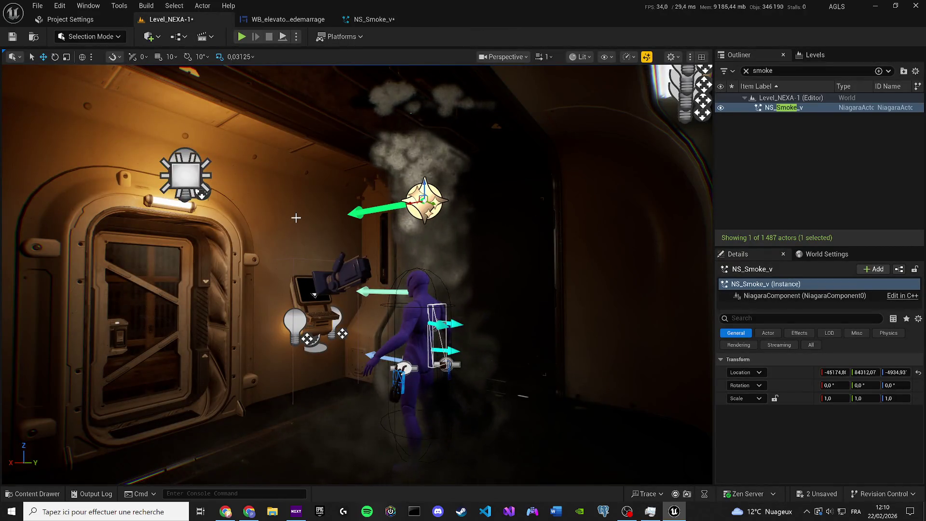
{"action": "left_click_drag", "start_coordinate": [333, 216], "coordinate": [384, 256]}
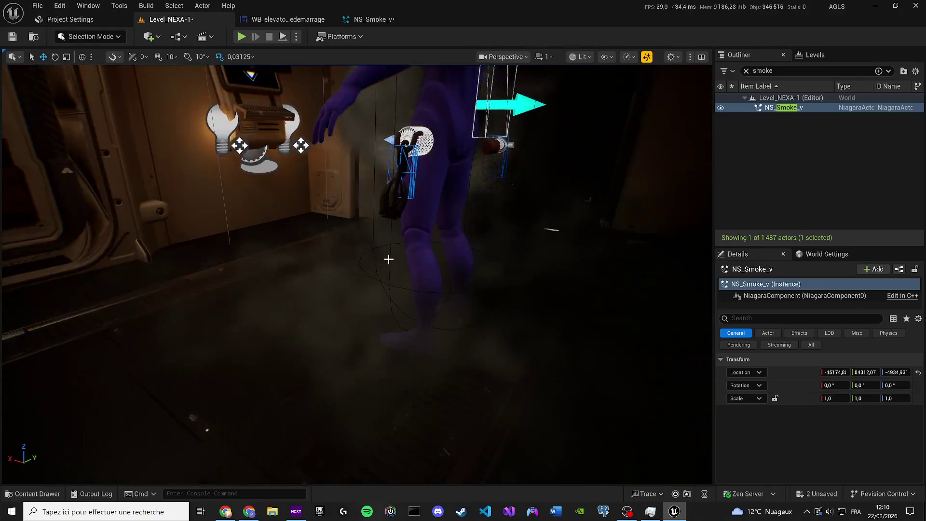
{"action": "mouse_move", "coordinate": [352, 294]}
{"action": "left_mouse_down"}
{"action": "mouse_move", "coordinate": [363, 239]}
{"action": "mouse_move", "coordinate": [376, 271]}
{"action": "mouse_move", "coordinate": [375, 236]}
{"action": "mouse_move", "coordinate": [360, 227]}
{"action": "mouse_move", "coordinate": [359, 236]}
{"action": "mouse_move", "coordinate": [386, 250]}
{"action": "mouse_move", "coordinate": [376, 270]}
{"action": "mouse_move", "coordinate": [364, 229]}
{"action": "left_mouse_up"}
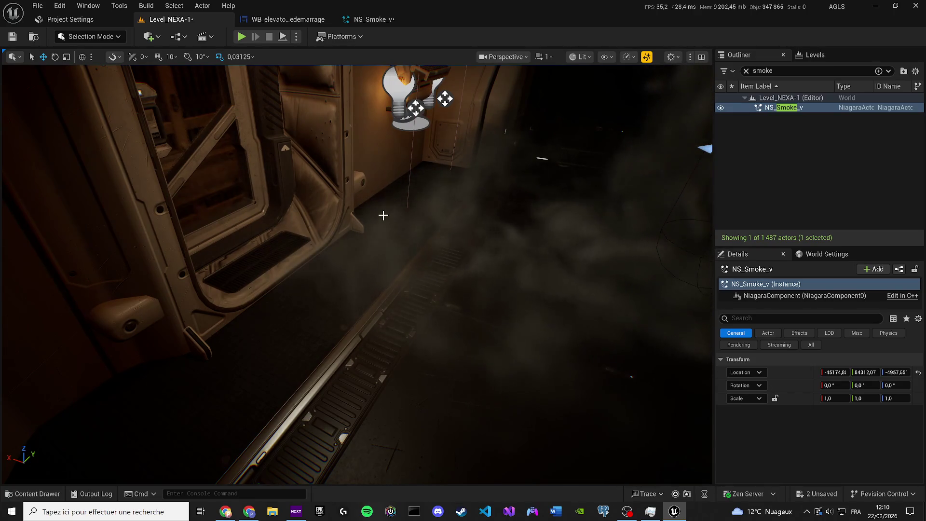
{"action": "left_click_drag", "start_coordinate": [384, 215], "coordinate": [384, 215]}
{"action": "scroll", "coordinate": [384, 215], "scroll_direction": "down", "scroll_amount": 2}
{"action": "scroll", "coordinate": [384, 215], "scroll_direction": "up", "scroll_amount": 2}
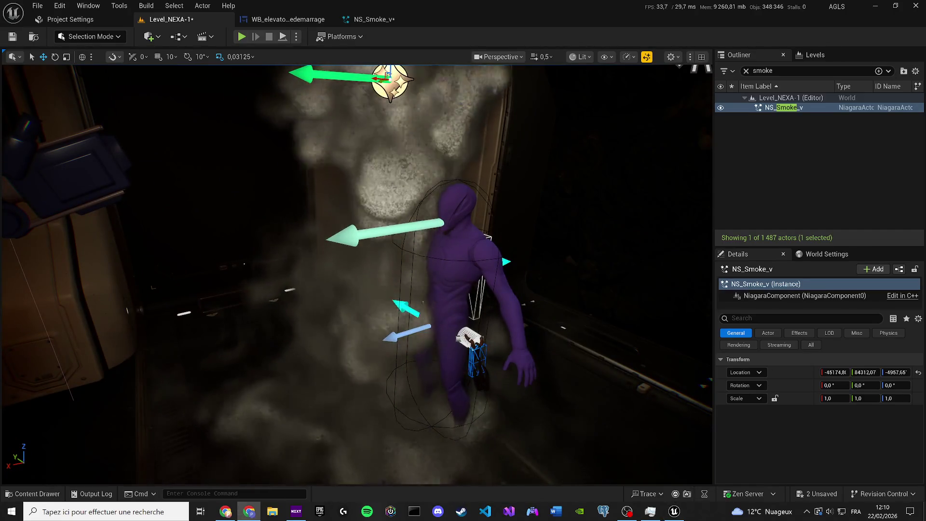
{"action": "left_click_drag", "start_coordinate": [384, 215], "coordinate": [383, 215]}
{"action": "scroll", "coordinate": [384, 215], "scroll_direction": "down", "scroll_amount": 2}
{"action": "scroll", "coordinate": [383, 216], "scroll_direction": "up", "scroll_amount": 1}
{"action": "left_click", "coordinate": [623, 58]}
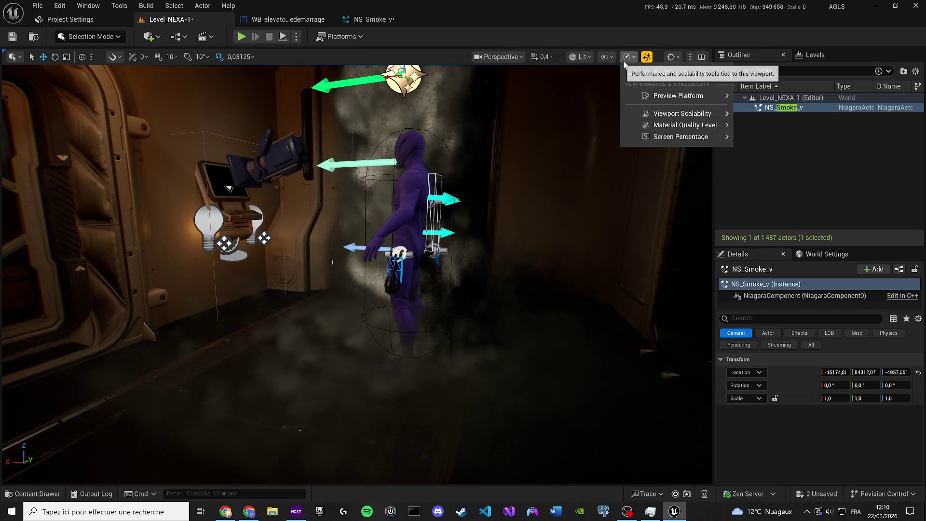
Step: Apply High viewport scalability to all groups, after first trying Medium
{"action": "mouse_move", "coordinate": [675, 114]}
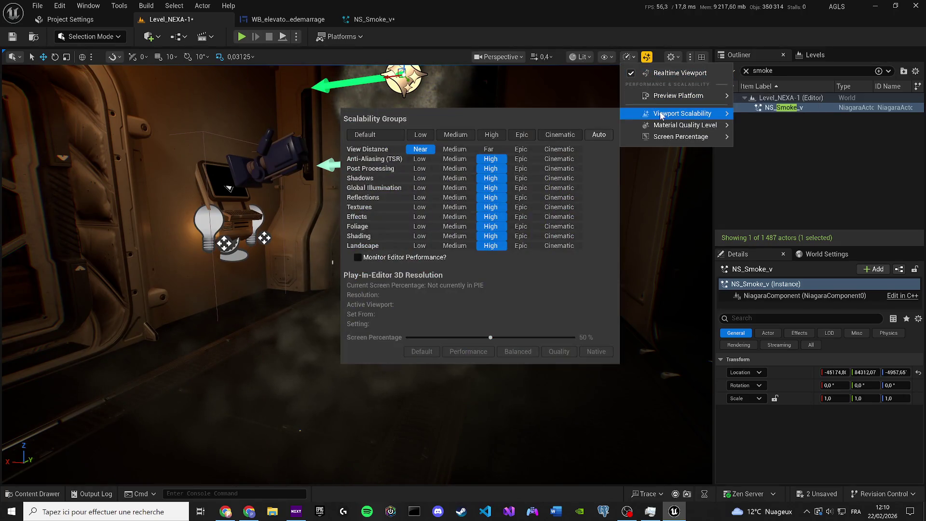
{"action": "left_click", "coordinate": [458, 135]}
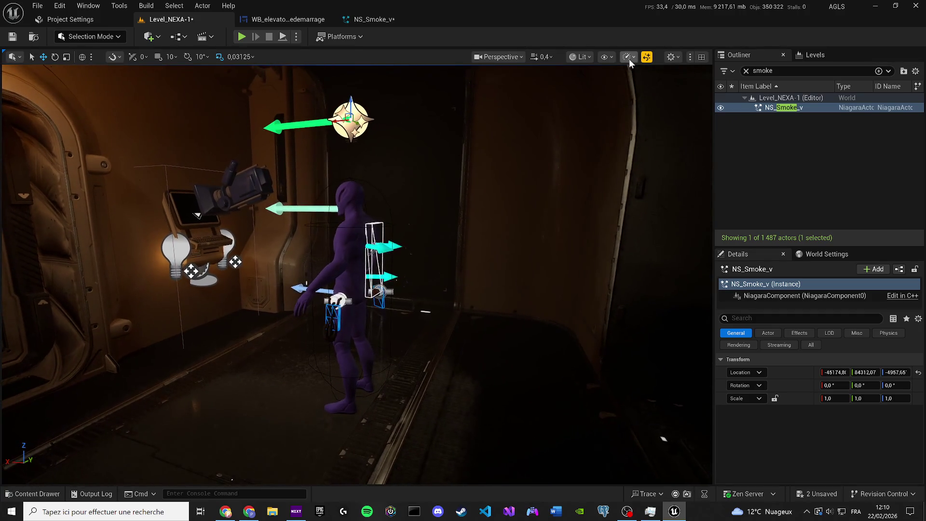
{"action": "left_click", "coordinate": [627, 56]}
{"action": "left_click", "coordinate": [671, 56]}
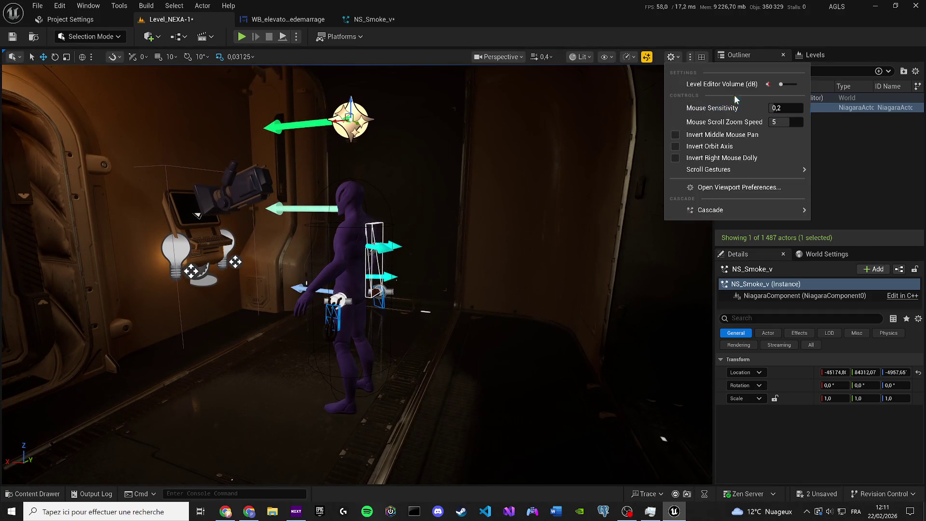
{"action": "left_click", "coordinate": [626, 56]}
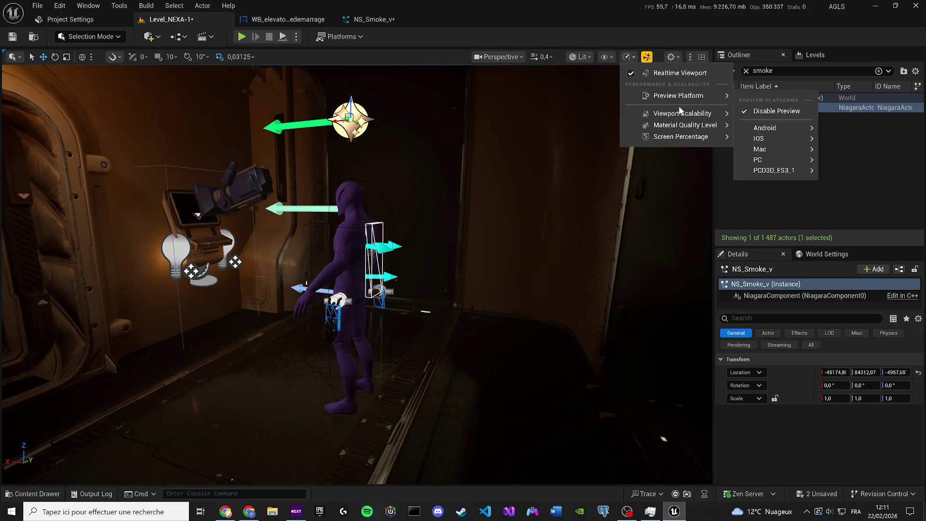
{"action": "mouse_move", "coordinate": [685, 114]}
{"action": "left_click", "coordinate": [491, 135]}
{"action": "mouse_move", "coordinate": [367, 193]}
{"action": "left_mouse_down"}
{"action": "mouse_move", "coordinate": [252, 173]}
{"action": "mouse_move", "coordinate": [461, 145]}
{"action": "left_mouse_up"}
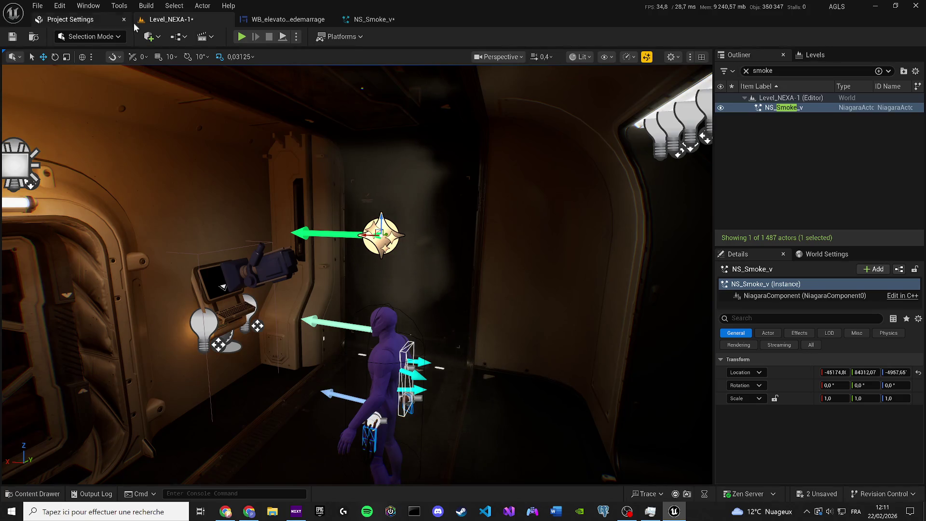
{"action": "left_click", "coordinate": [127, 20]}
Step: Save NS_Smoke_v and Level_NEXA-1 via Save Selected, then return to the level view
{"action": "left_click", "coordinate": [247, 21]}
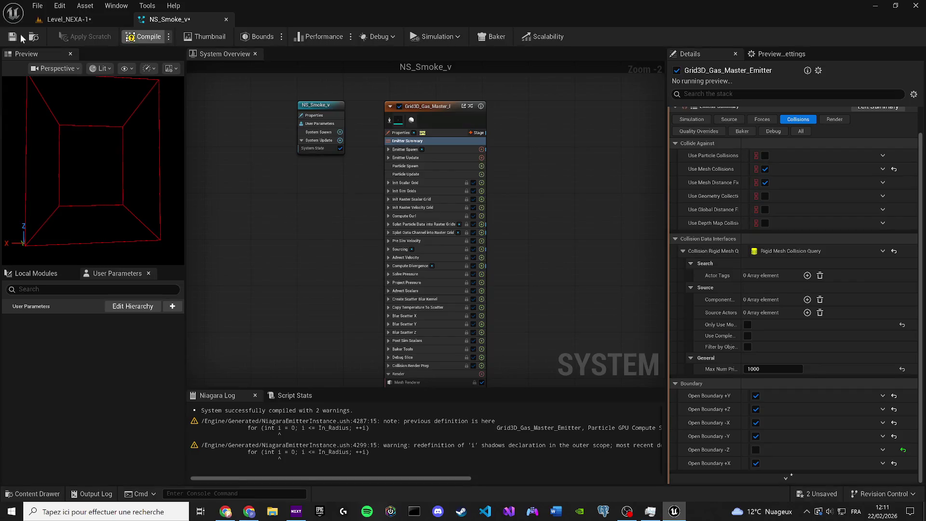
{"action": "left_click", "coordinate": [13, 37]}
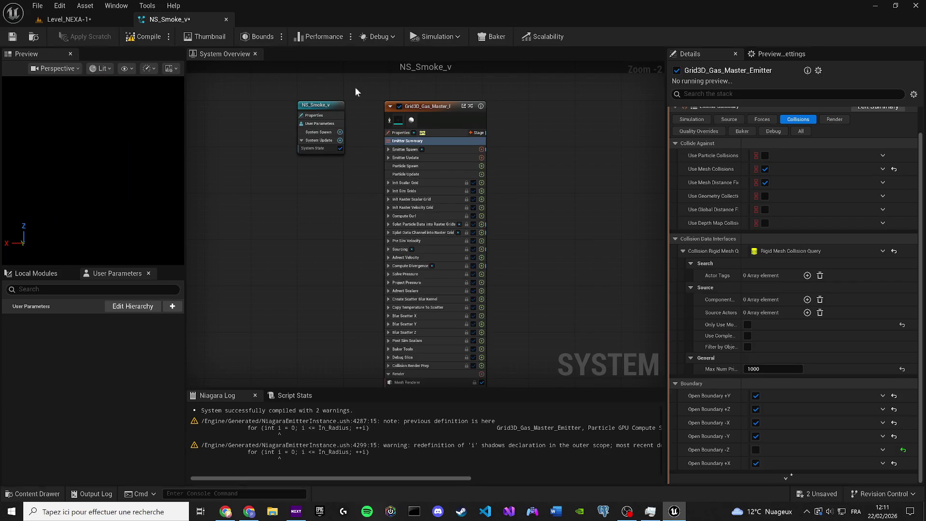
{"action": "left_click", "coordinate": [823, 494]}
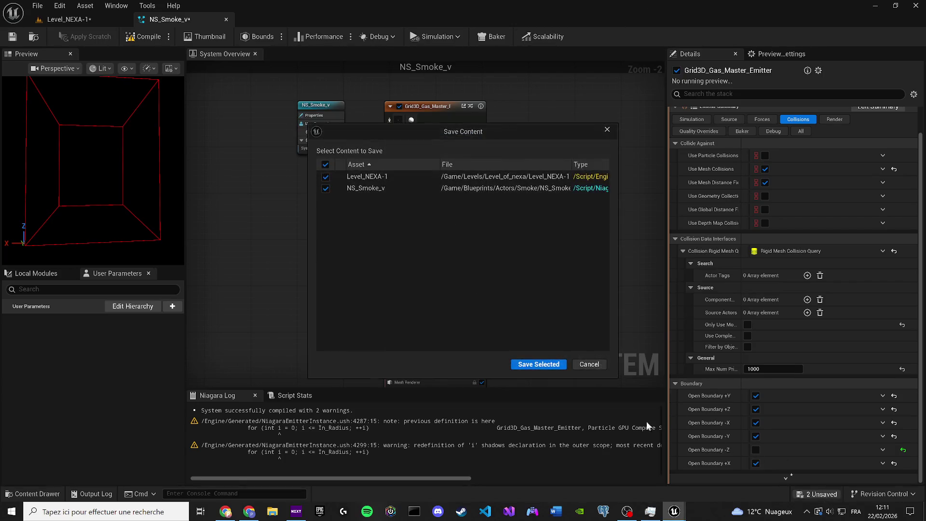
{"action": "left_click", "coordinate": [538, 362]}
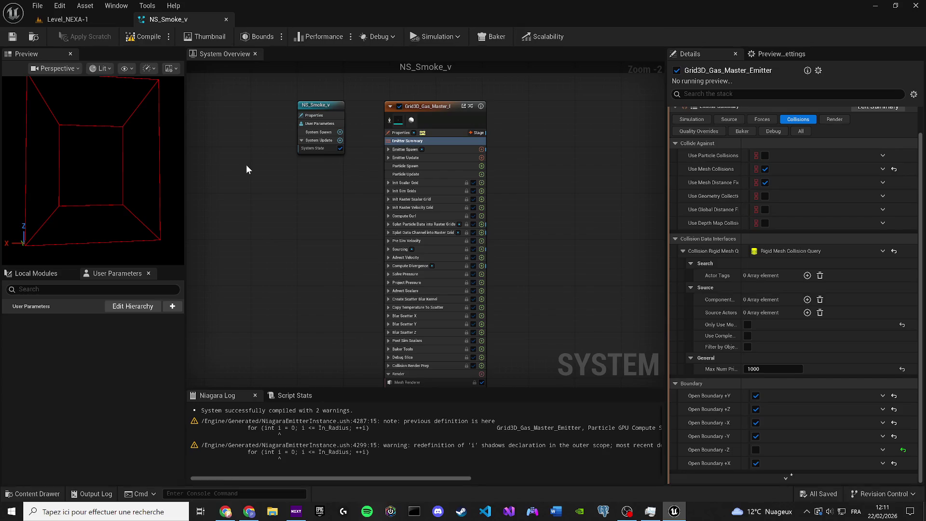
{"action": "left_click", "coordinate": [60, 20]}
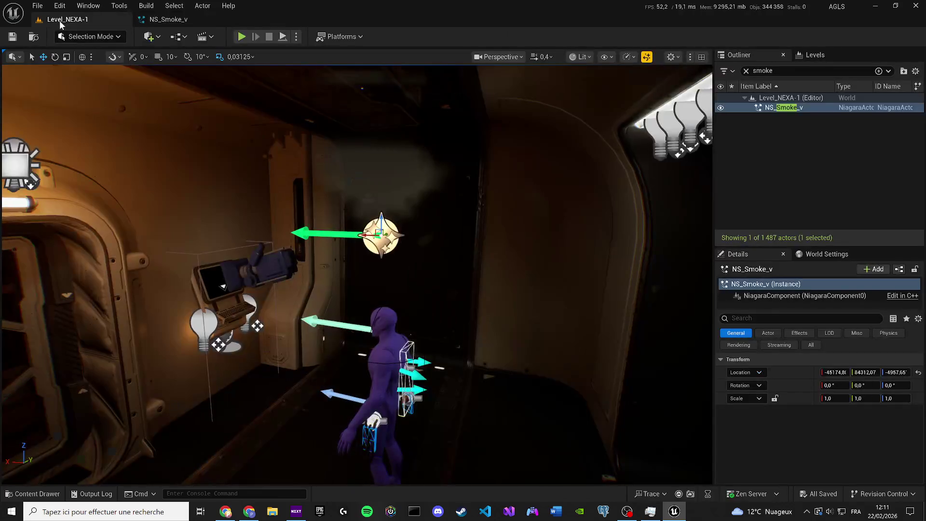
Step: In Viewport Scalability, set View Distance to Near, Anti-Aliasing to Low and Post Processing to Medium
{"action": "left_click", "coordinate": [607, 57]}
{"action": "left_click", "coordinate": [628, 57]}
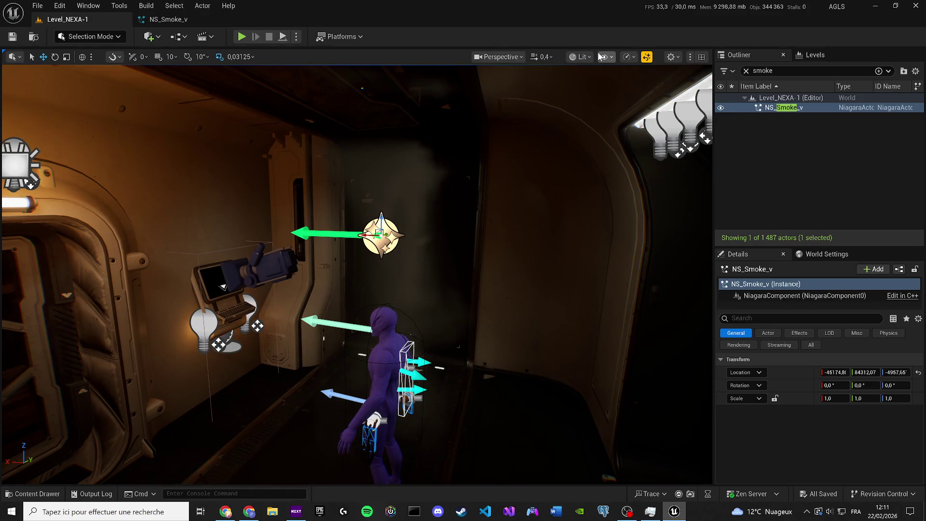
{"action": "left_click", "coordinate": [628, 57]}
{"action": "mouse_move", "coordinate": [655, 116]}
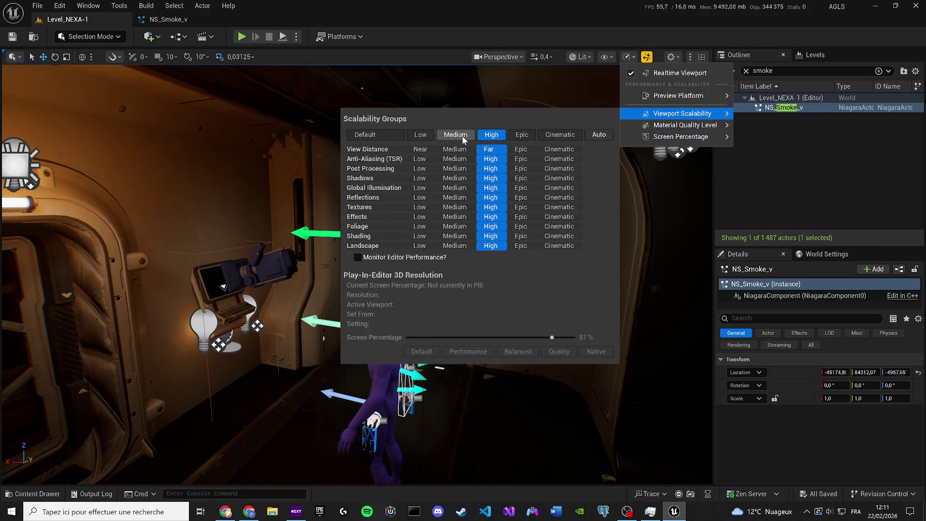
{"action": "left_click", "coordinate": [421, 150]}
{"action": "left_click", "coordinate": [423, 160]}
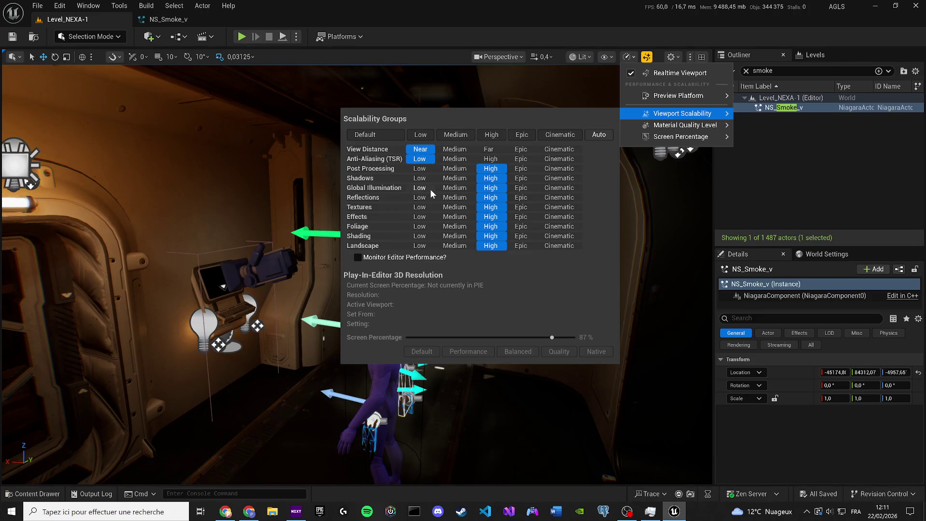
{"action": "left_click", "coordinate": [419, 168]}
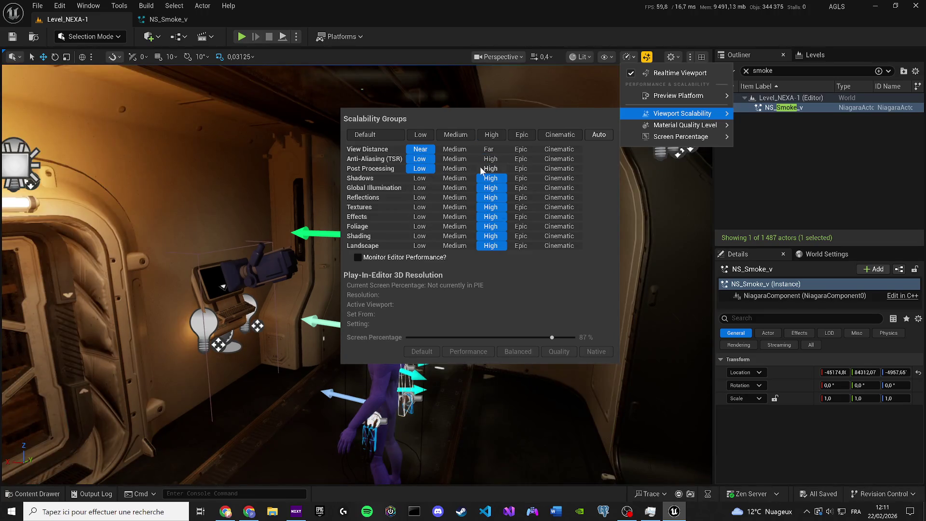
{"action": "left_click", "coordinate": [458, 169]}
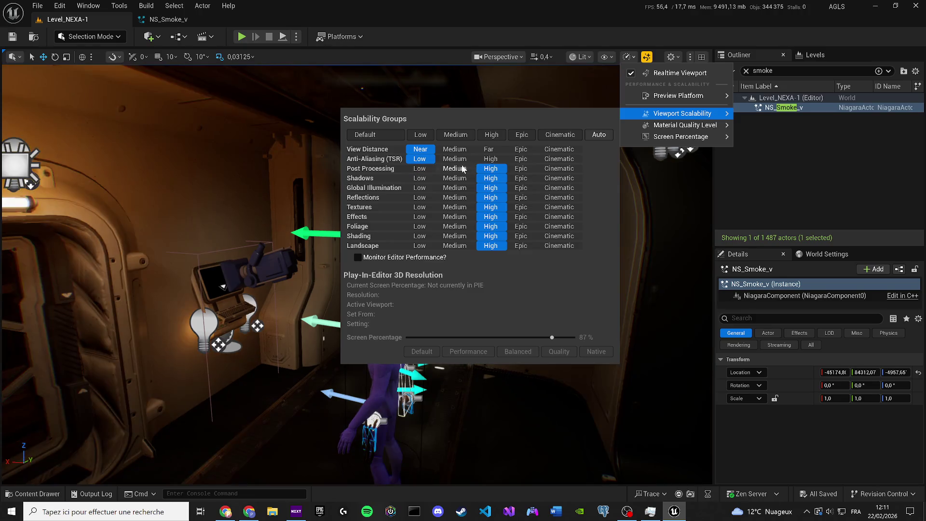
Step: Set Global Illumination, Reflections and Textures to Medium, keeping Effects at High
{"action": "left_click", "coordinate": [454, 188]}
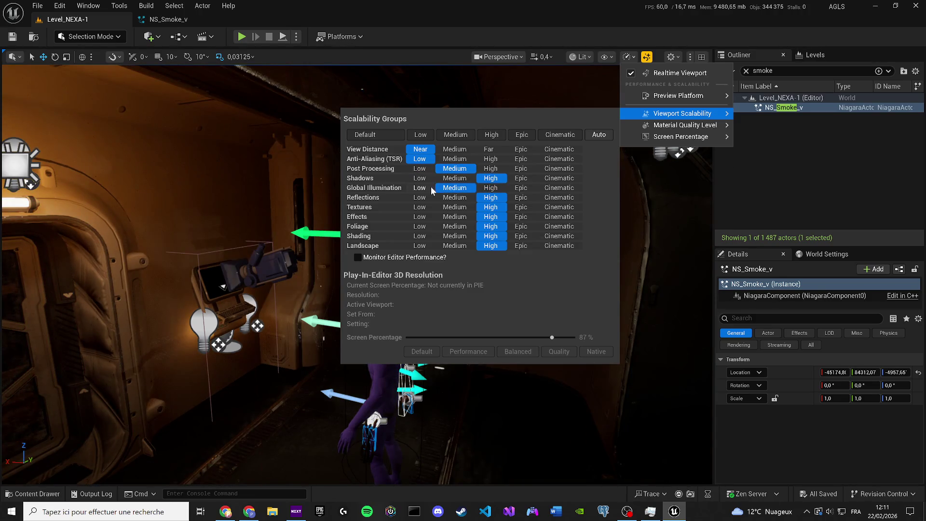
{"action": "left_click", "coordinate": [429, 187]}
{"action": "left_click", "coordinate": [454, 188]}
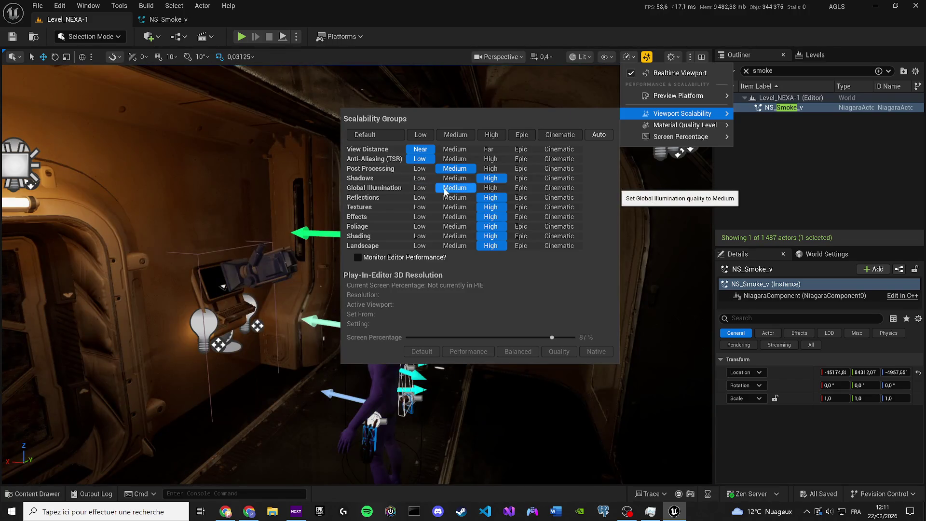
{"action": "left_click", "coordinate": [456, 197]}
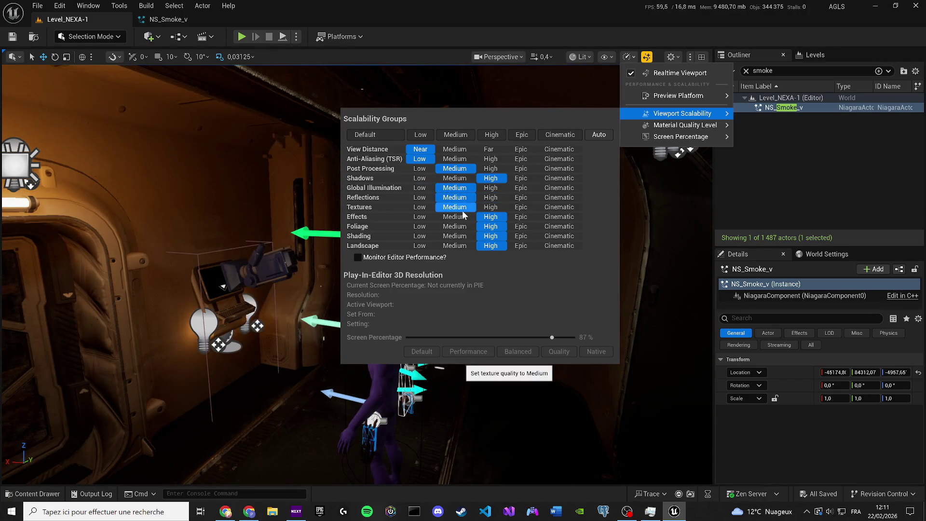
{"action": "left_click", "coordinate": [462, 210]}
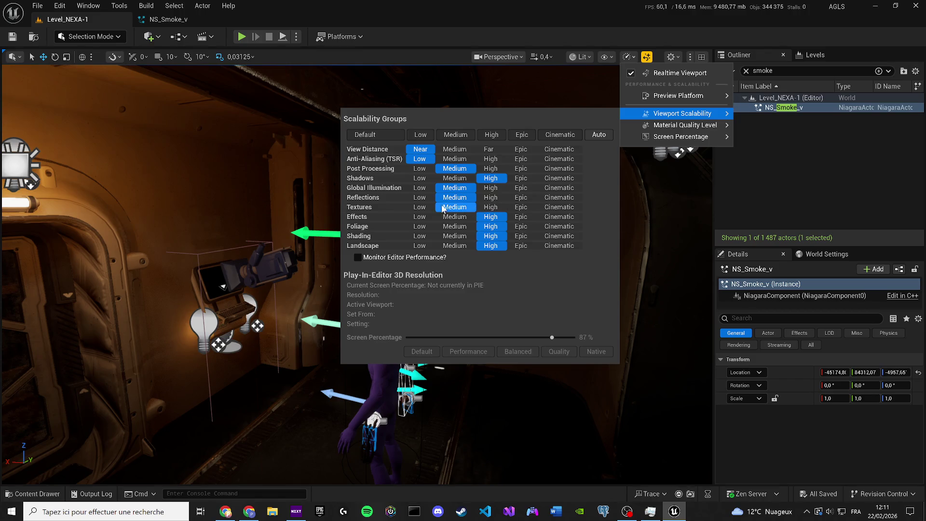
{"action": "left_click", "coordinate": [434, 217]}
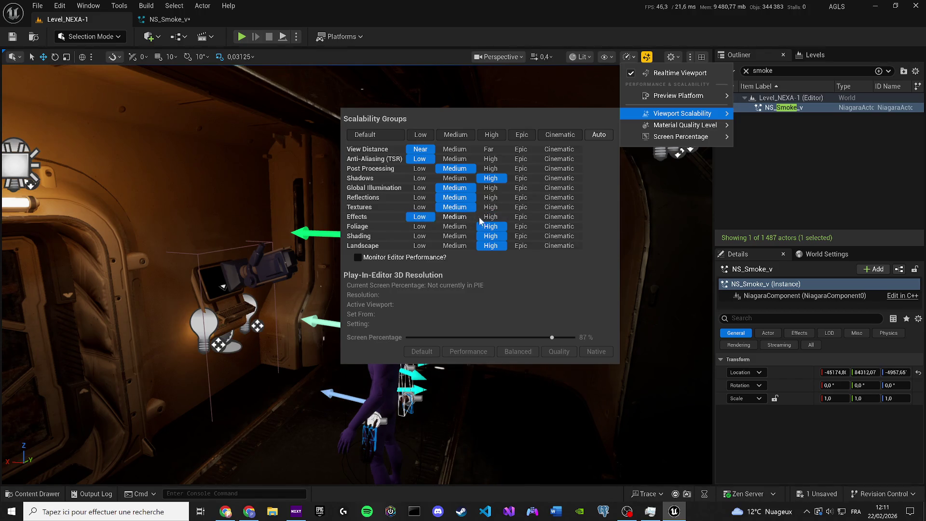
{"action": "left_click", "coordinate": [491, 219]}
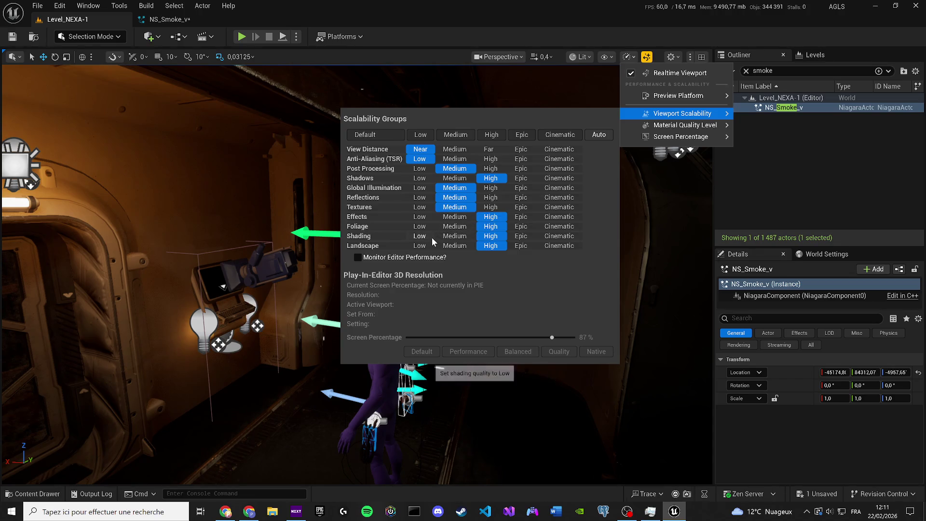
Step: Save the smoke system and close the Unreal Editor
{"action": "left_click_drag", "start_coordinate": [426, 385], "coordinate": [434, 367]}
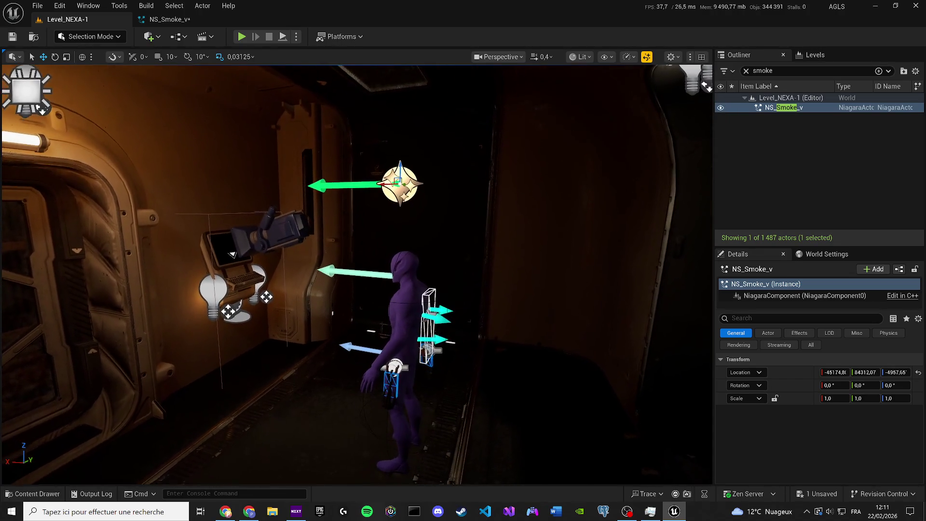
{"action": "key", "text": "ctrl+shift+s"}
{"action": "left_click", "coordinate": [487, 364]}
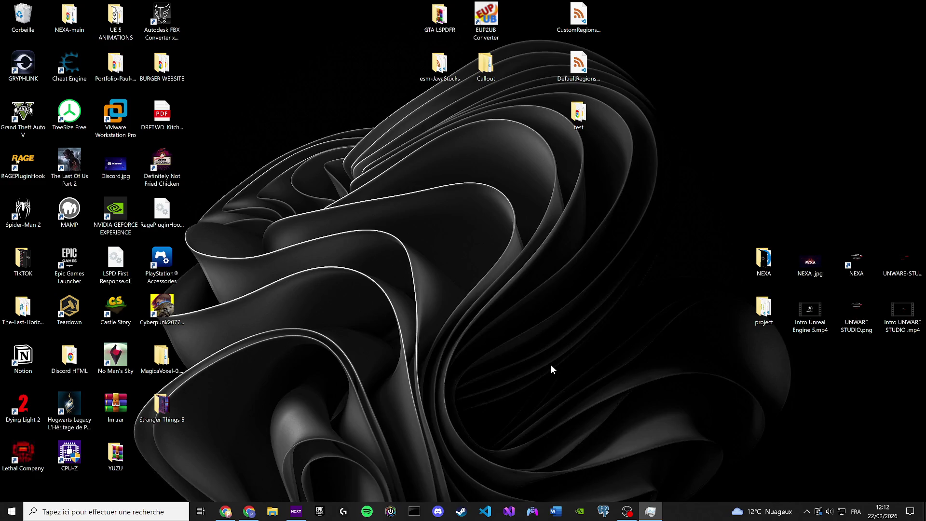
Step: Select the NEXA project icon on the desktop to relaunch it
{"action": "left_click", "coordinate": [863, 262]}
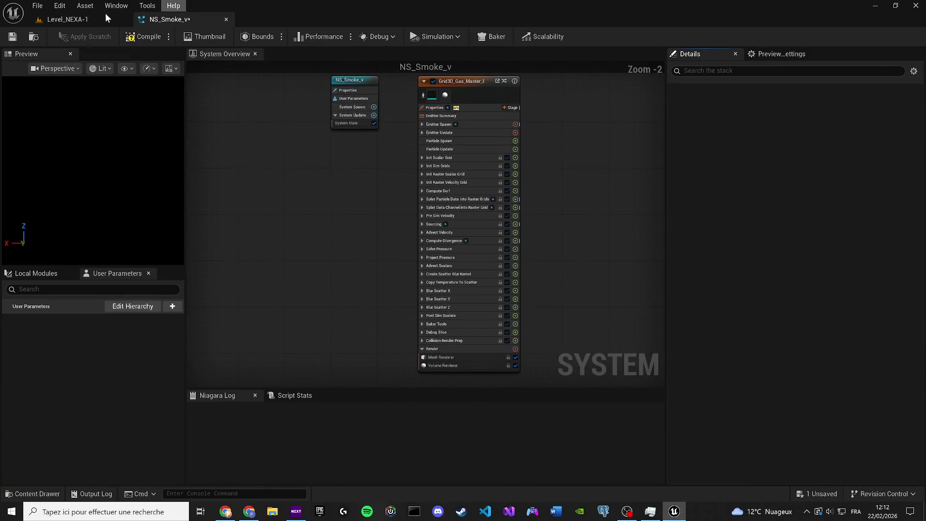
Step: View the smoke plume in Level_NEXA-1, then return to NS_Smoke_v and show the gas emitter's summary settings
{"action": "left_click", "coordinate": [97, 14]}
{"action": "mouse_move", "coordinate": [250, 159]}
{"action": "left_mouse_down"}
{"action": "mouse_move", "coordinate": [227, 124]}
{"action": "mouse_move", "coordinate": [217, 131]}
{"action": "mouse_move", "coordinate": [208, 121]}
{"action": "left_mouse_up"}
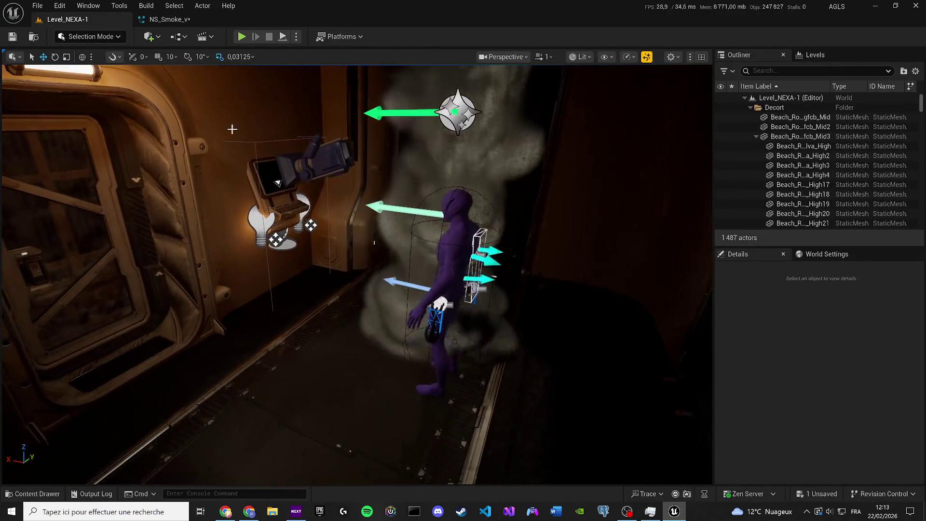
{"action": "left_click", "coordinate": [167, 20]}
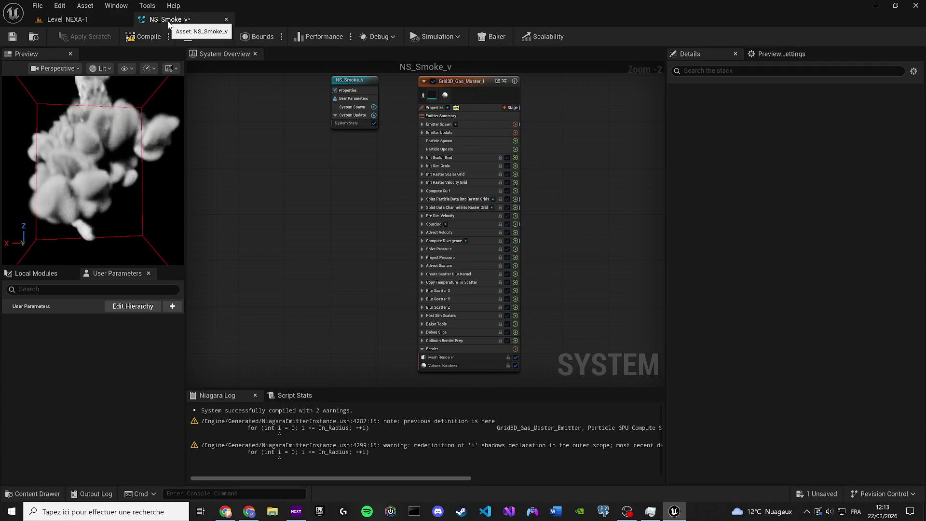
{"action": "mouse_move", "coordinate": [260, 143]}
{"action": "left_mouse_down"}
{"action": "mouse_move", "coordinate": [253, 169]}
{"action": "mouse_move", "coordinate": [233, 179]}
{"action": "left_mouse_up"}
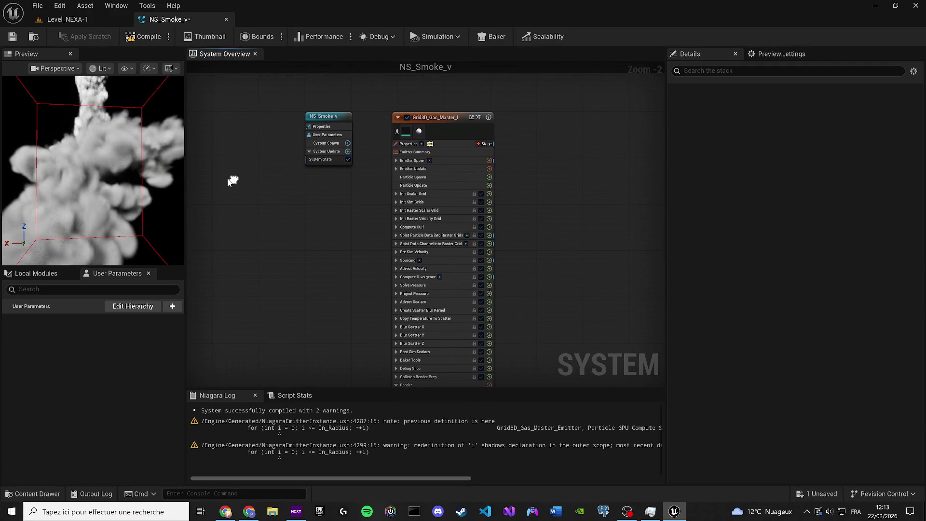
{"action": "left_click", "coordinate": [429, 153]}
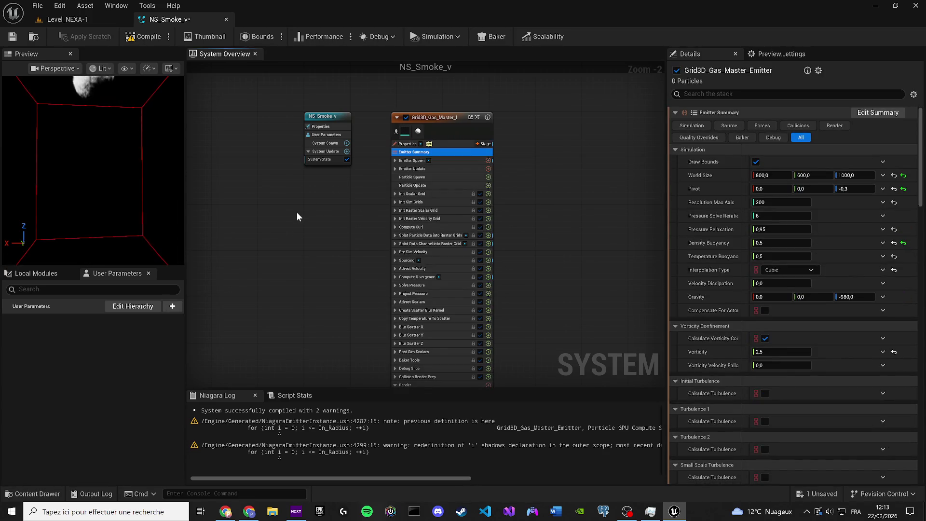
Step: Set the gas emitter's Density Buoyancy to 1,0
{"action": "left_click", "coordinate": [779, 243]}
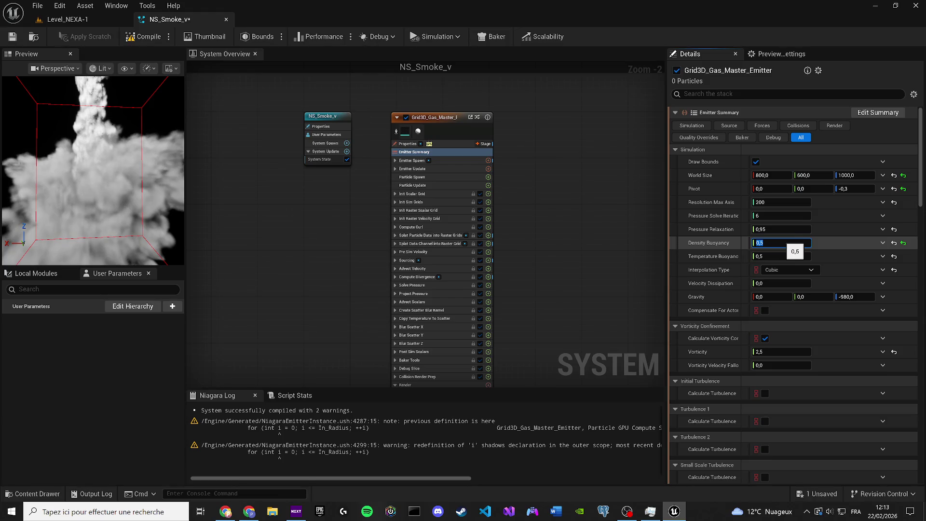
{"action": "type", "text": "1"}
{"action": "key", "text": "Return"}
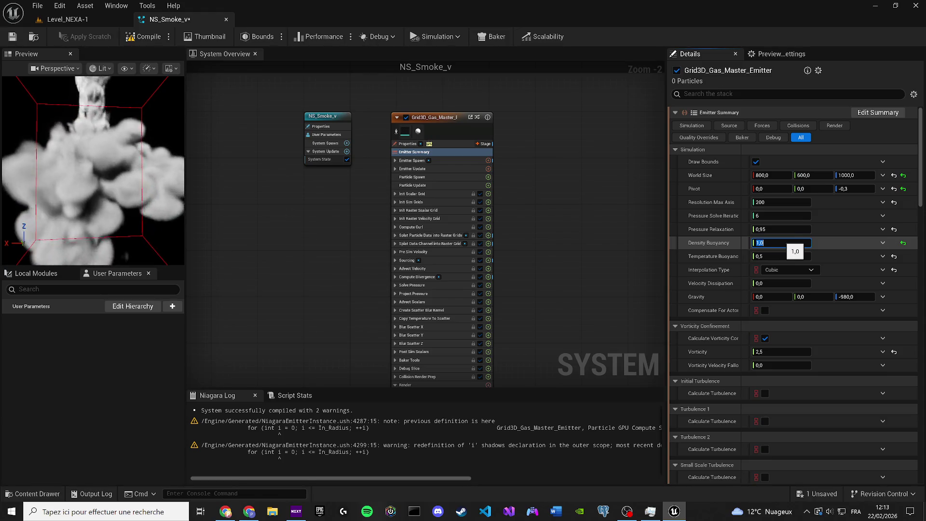
Step: Reduce Pressure Solve Iterations from 6 to 1
{"action": "scroll", "coordinate": [174, 191], "scroll_direction": "down", "scroll_amount": 5}
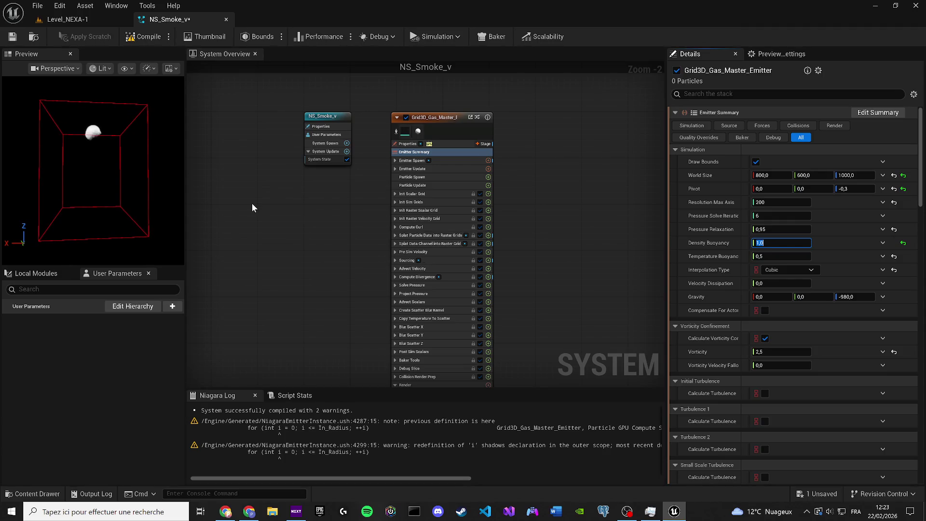
{"action": "key", "text": "shift+Tab"}
{"action": "key", "text": "shift+Tab"}
{"action": "type", "text": "1"}
{"action": "key", "text": "Return"}
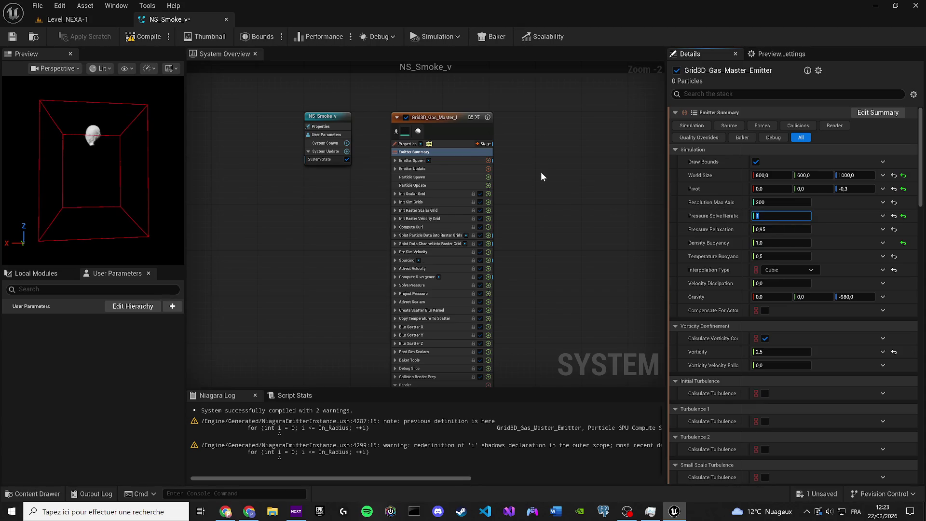